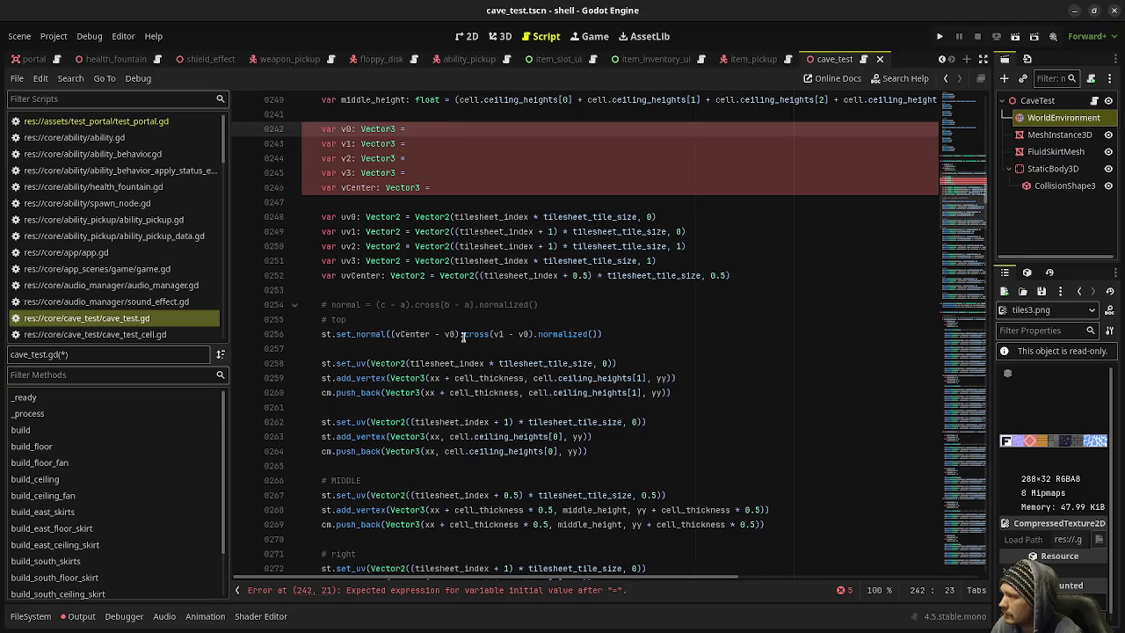
Step: Paste the vertex position into the v0 declaration and use v0 on lines 259 and 260
{"action": "type", "text": "Vector3(xx + cell_thickness, cell.ceiling_heights[1], yy)"}
{"action": "left_click_drag", "start_coordinate": [391, 378], "coordinate": [672, 377]}
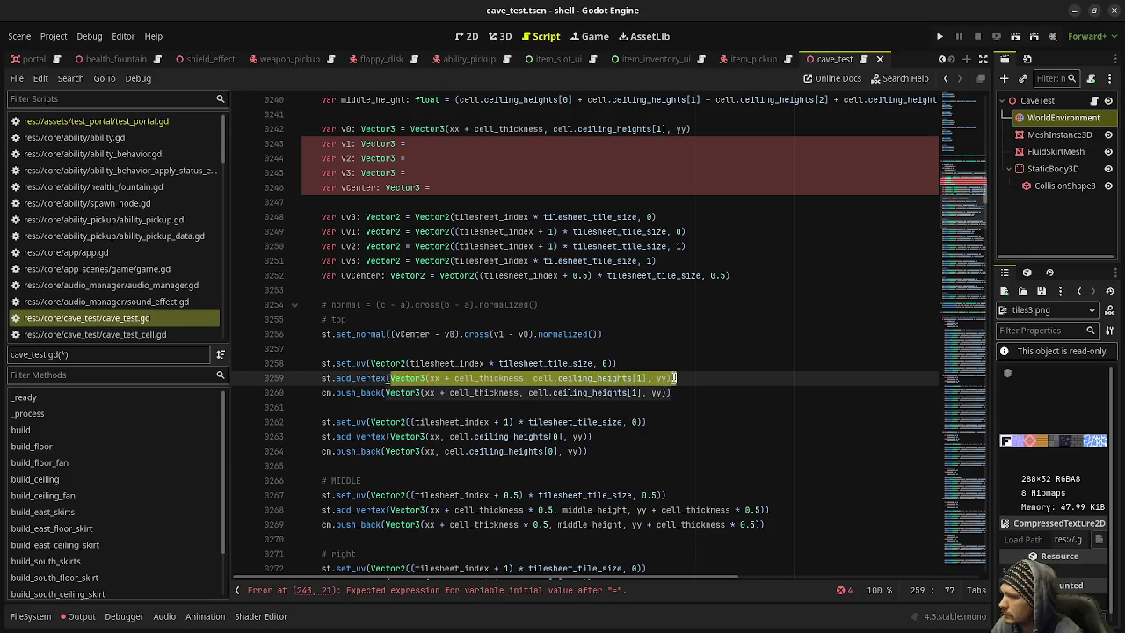
{"action": "type", "text": "v0"}
{"action": "left_click", "coordinate": [637, 365]}
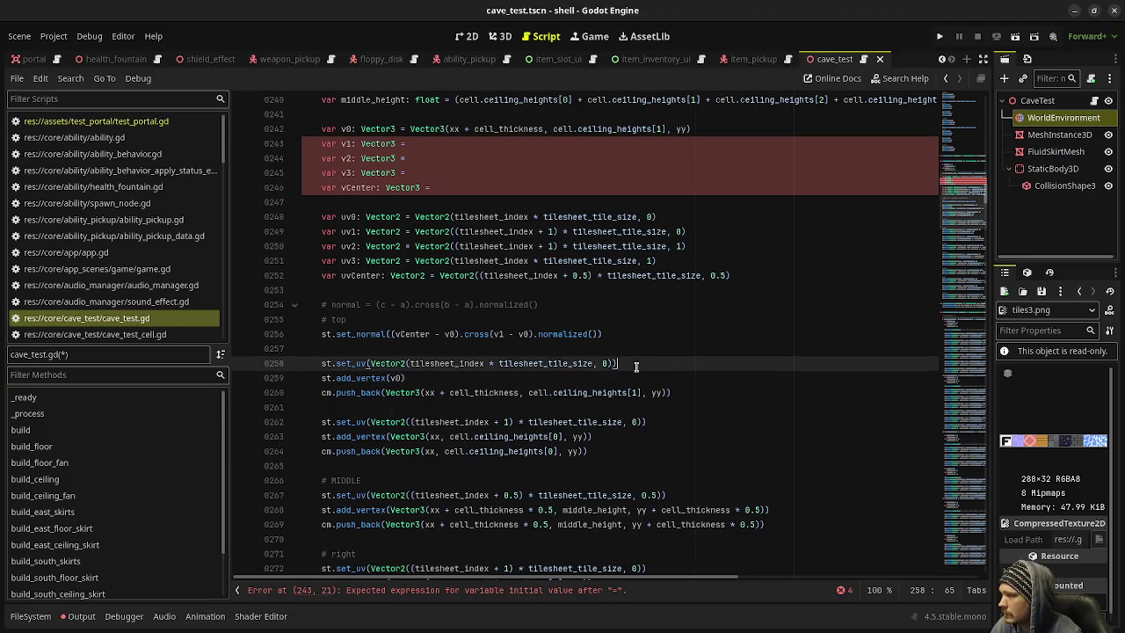
{"action": "left_click_drag", "start_coordinate": [386, 393], "coordinate": [667, 394]}
{"action": "type", "text": "v0"}
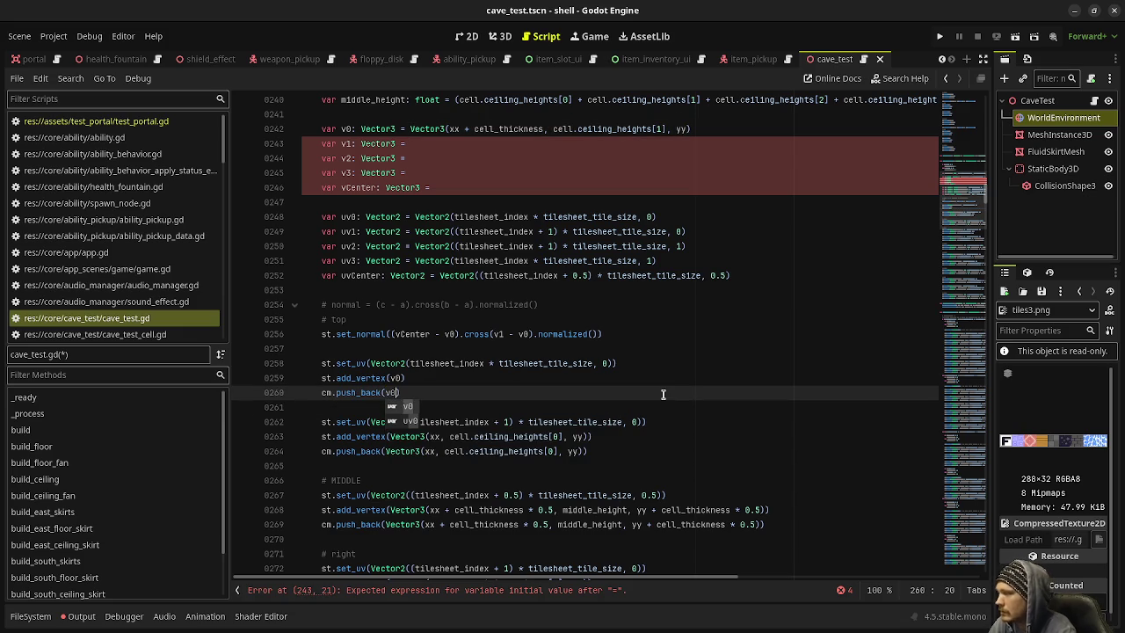
{"action": "key", "text": "Escape"}
Step: Define v1 from line 263's Vector3, use v1 on lines 263–264, and save
{"action": "left_click_drag", "start_coordinate": [389, 436], "coordinate": [591, 436]}
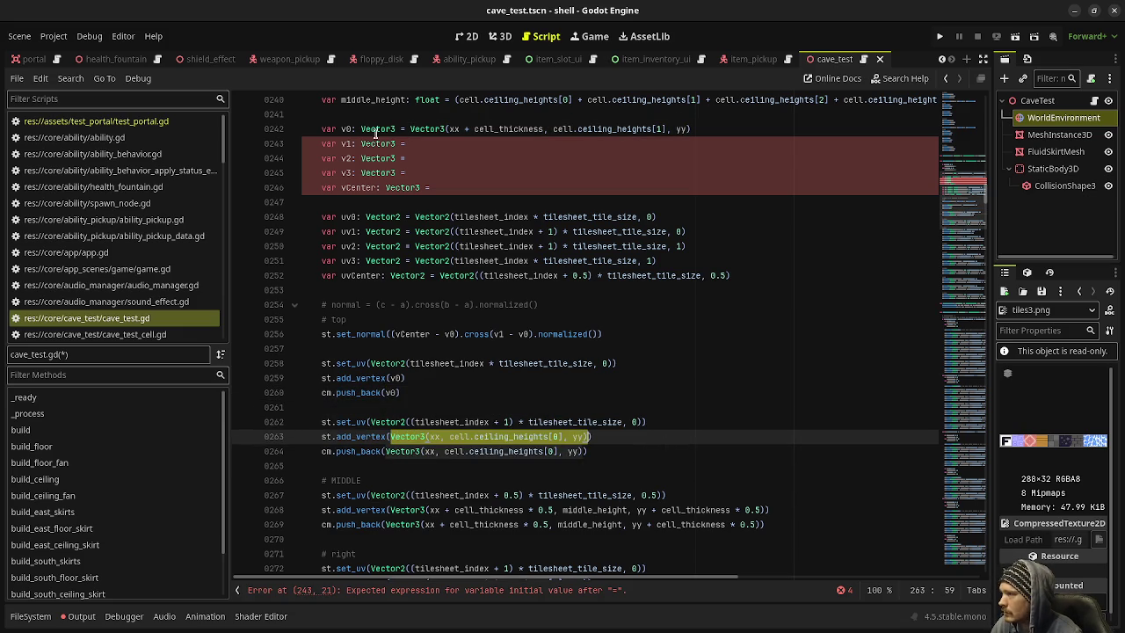
{"action": "key", "text": "ctrl+c"}
{"action": "left_click", "coordinate": [449, 140]}
{"action": "key", "text": "ctrl+v"}
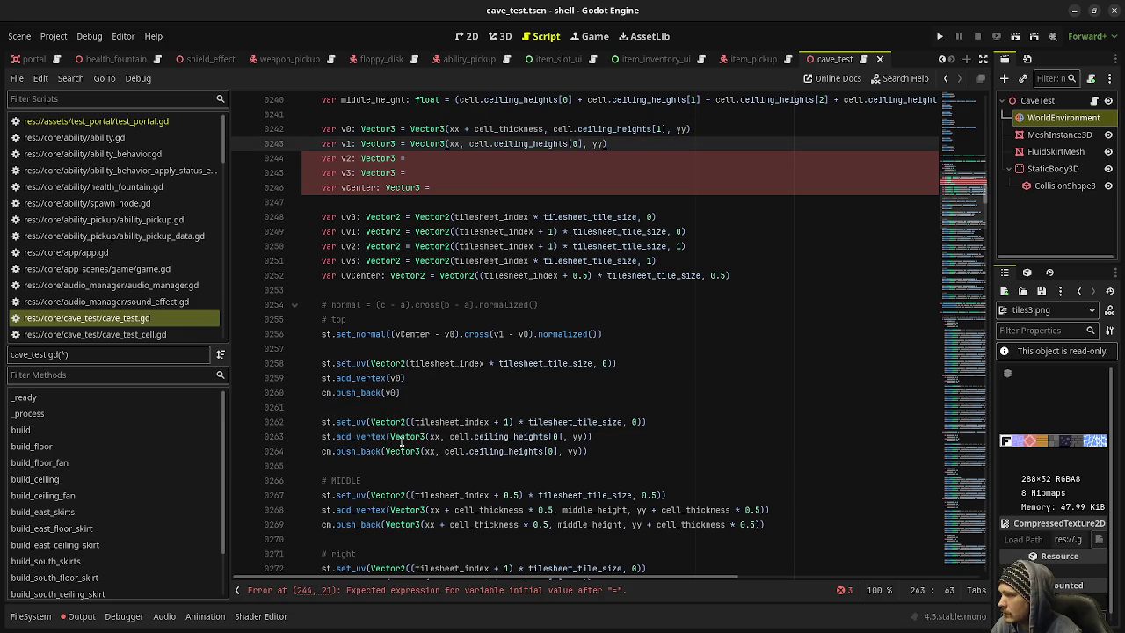
{"action": "left_click_drag", "start_coordinate": [389, 436], "coordinate": [587, 435]}
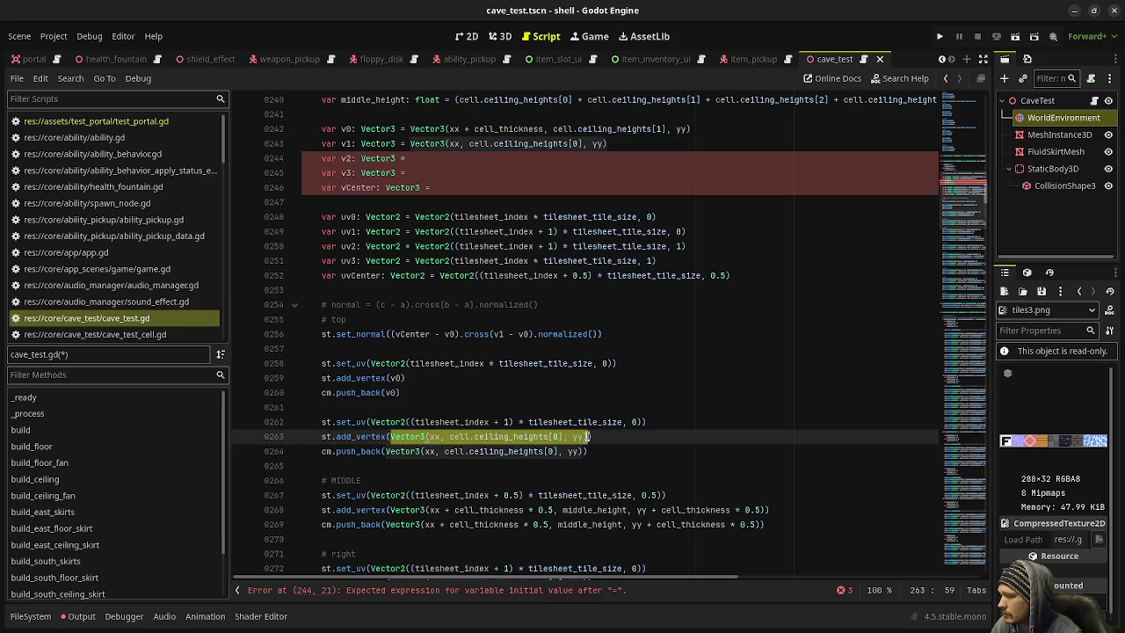
{"action": "type", "text": "v1"}
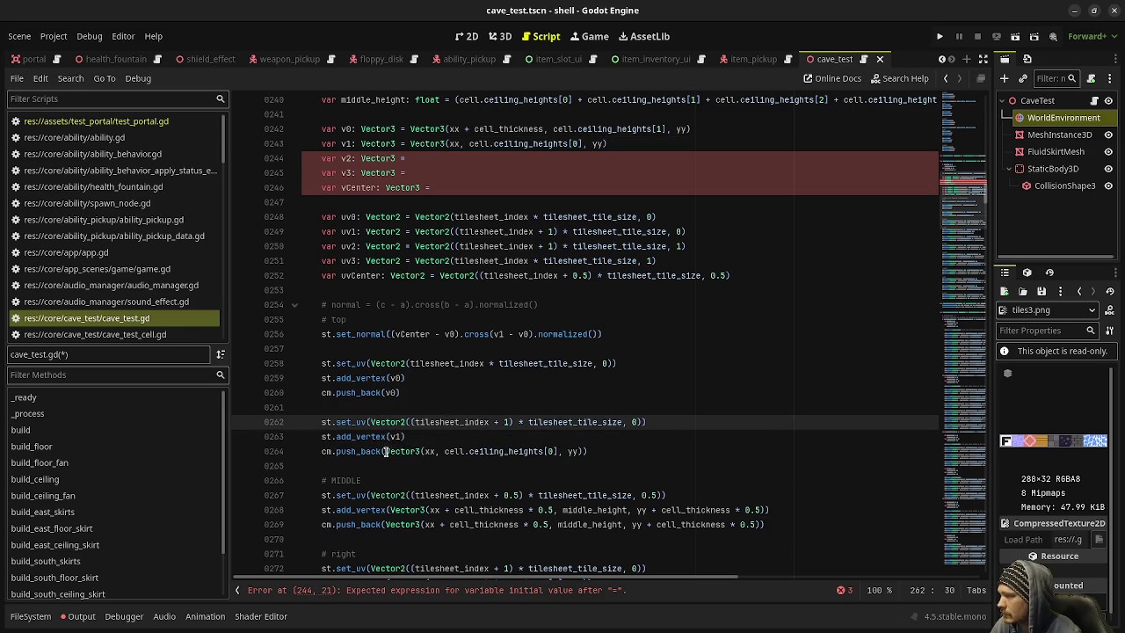
{"action": "left_click_drag", "start_coordinate": [385, 450], "coordinate": [580, 453]}
{"action": "type", "text": "v1"}
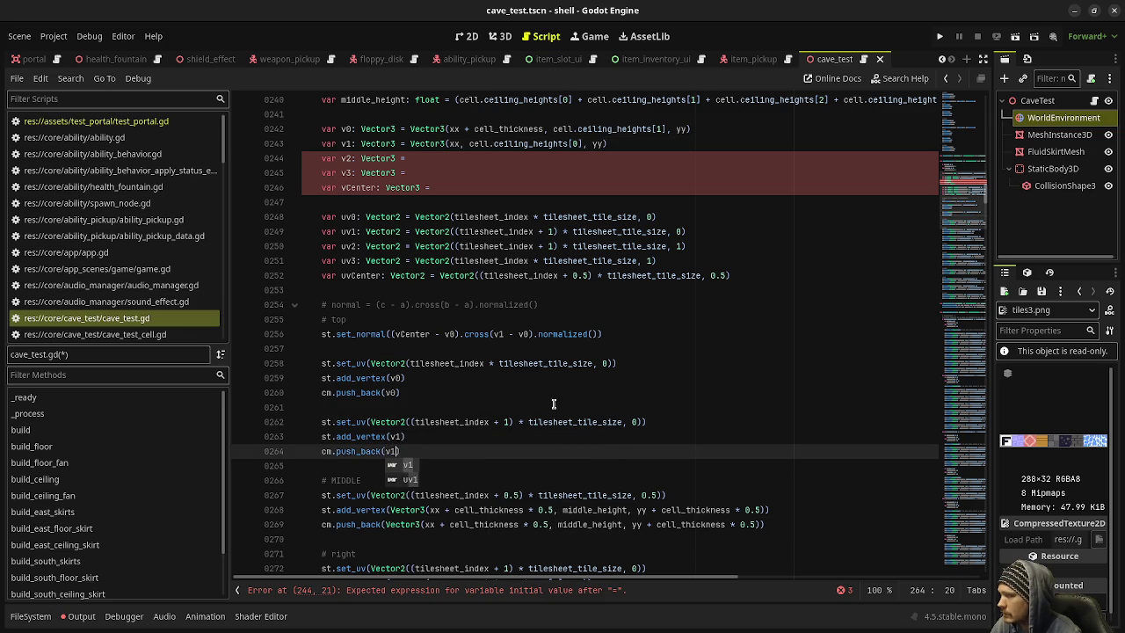
{"action": "left_click", "coordinate": [553, 403]}
{"action": "key", "text": "ctrl+s"}
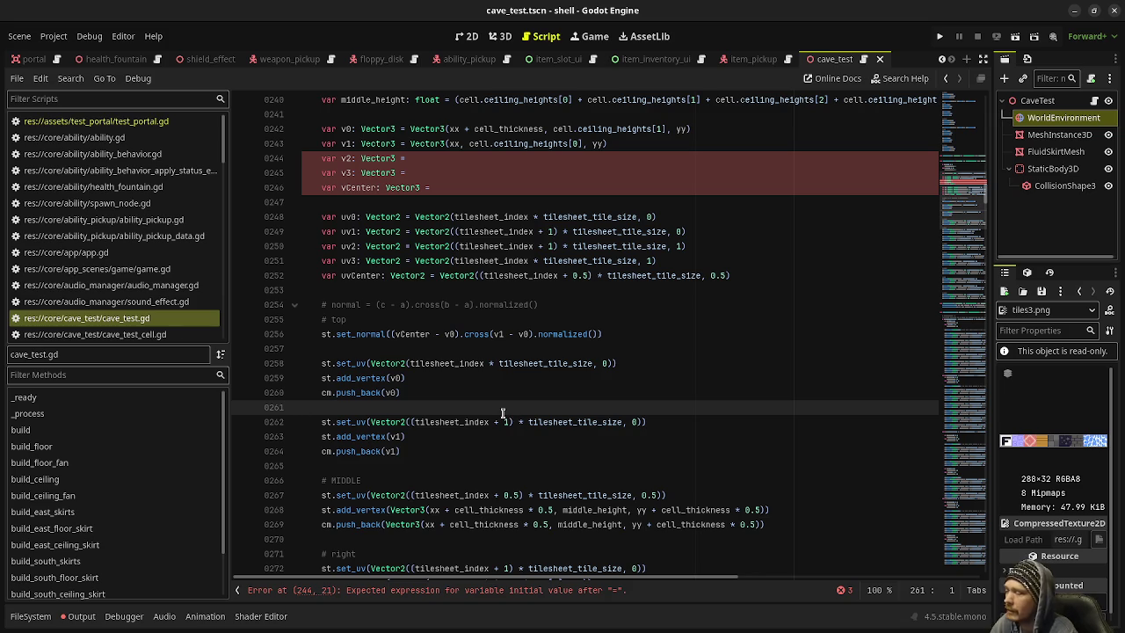
Step: Select line 268's middle vertex position and place the caret in the vCenter declaration
{"action": "scroll", "coordinate": [502, 413], "scroll_direction": "down", "scroll_amount": 1}
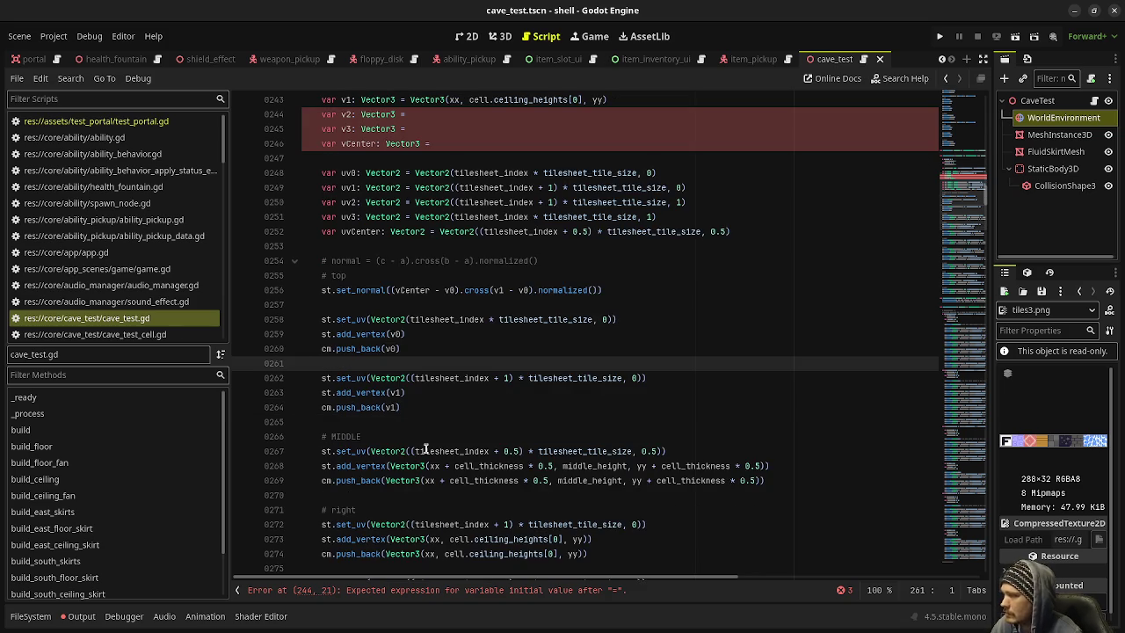
{"action": "left_click_drag", "start_coordinate": [390, 466], "coordinate": [766, 465]}
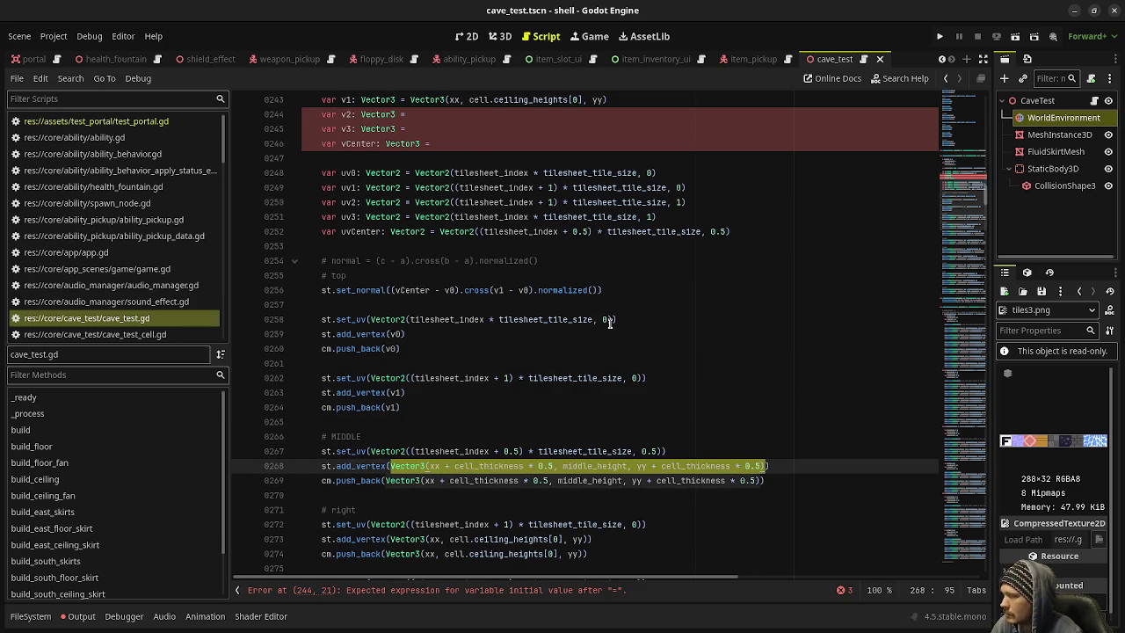
{"action": "left_click", "coordinate": [476, 143]}
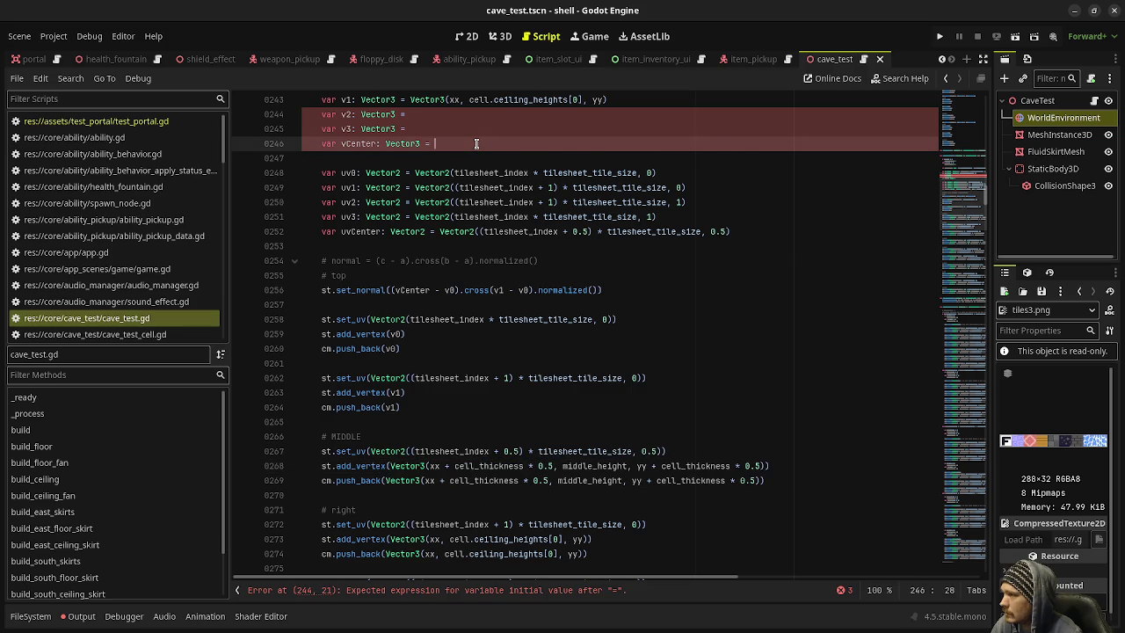
Step: Paste the middle position into vCenter and replace the arguments on lines 268 and 269 with vCenter
{"action": "key", "text": "ctrl+v"}
{"action": "left_click_drag", "start_coordinate": [390, 466], "coordinate": [765, 465]}
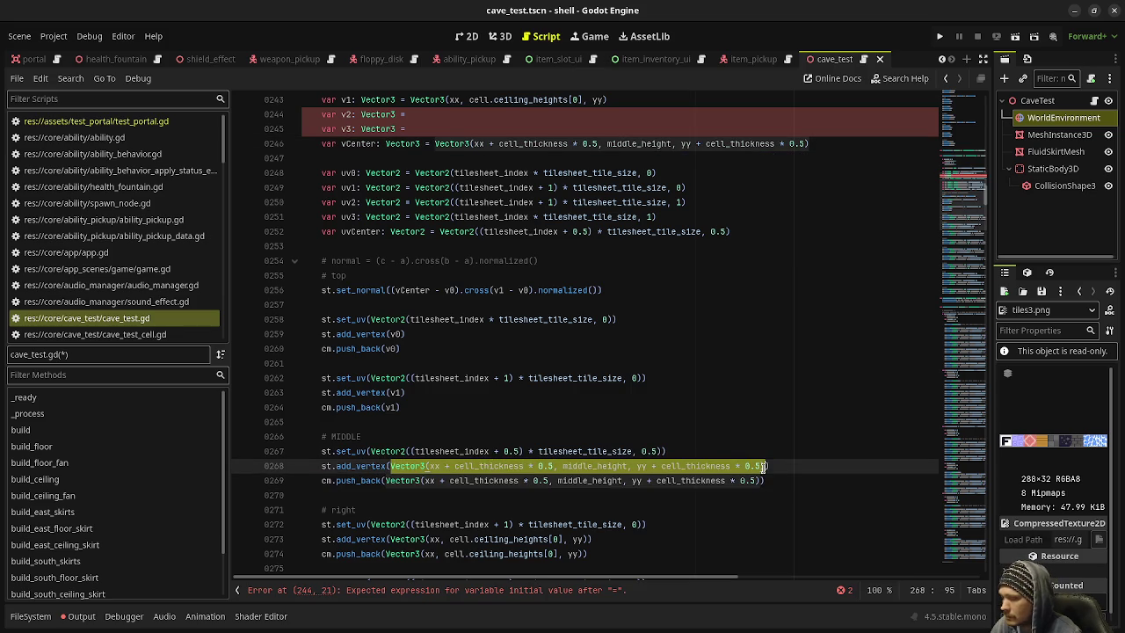
{"action": "type", "text": "vCenter"}
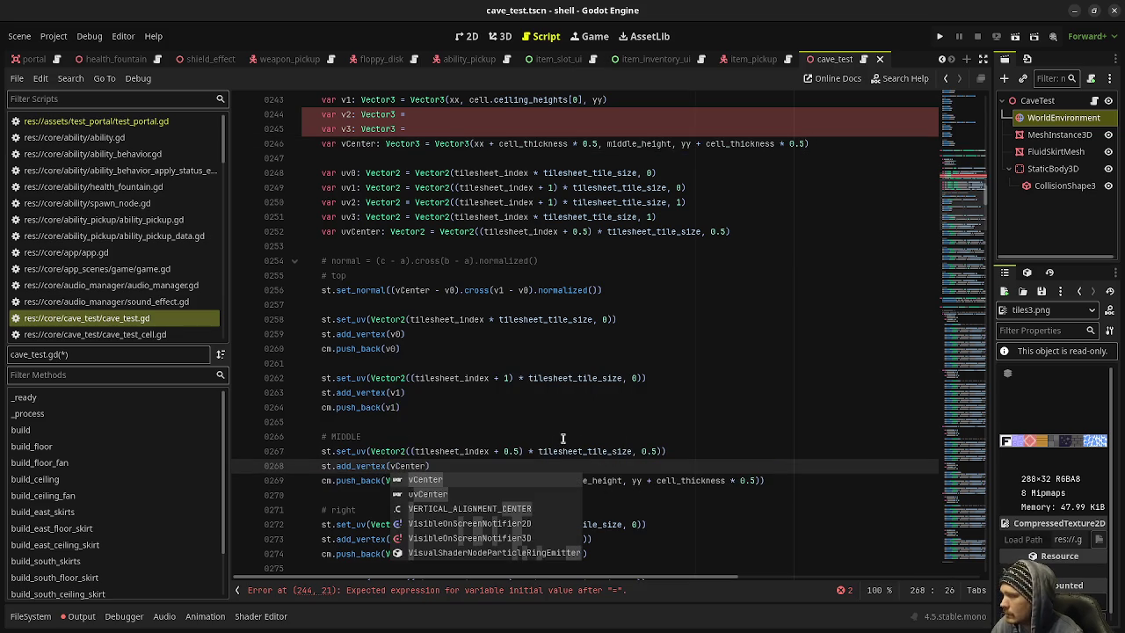
{"action": "key", "text": "Return"}
{"action": "left_click_drag", "start_coordinate": [385, 480], "coordinate": [762, 480]}
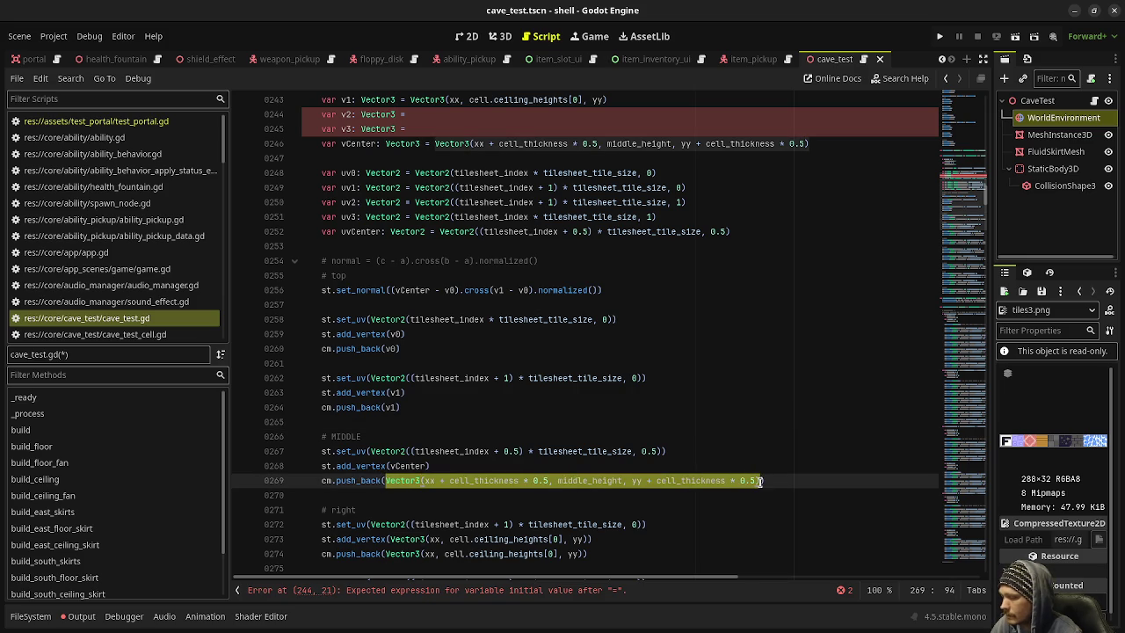
{"action": "type", "text": "vCe"}
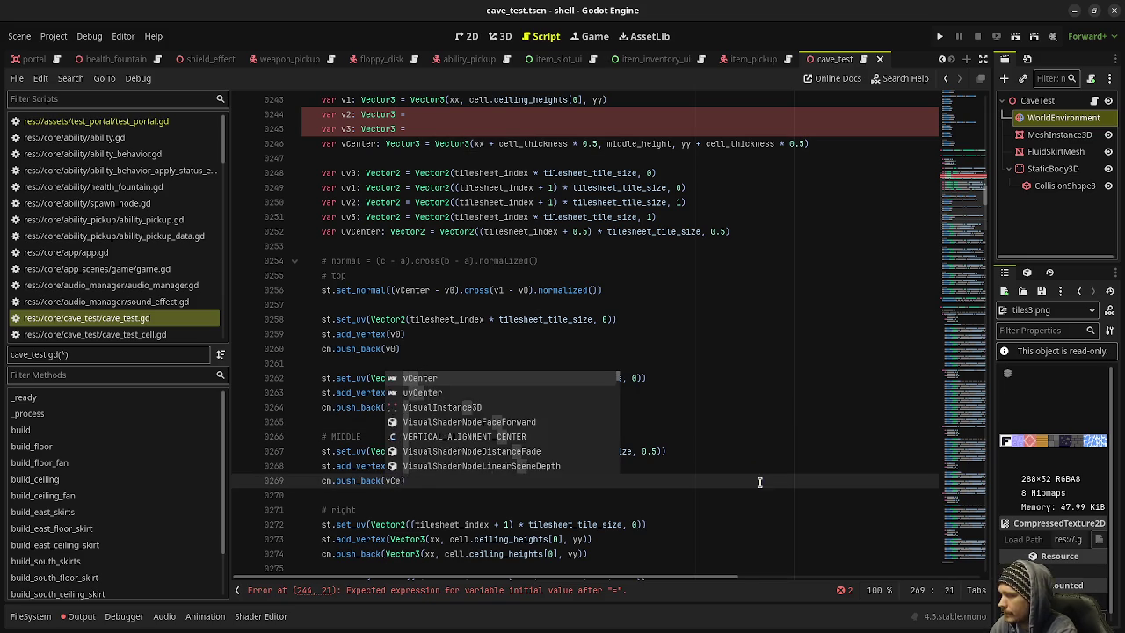
{"action": "type", "text": "nter"}
{"action": "left_click", "coordinate": [680, 318]}
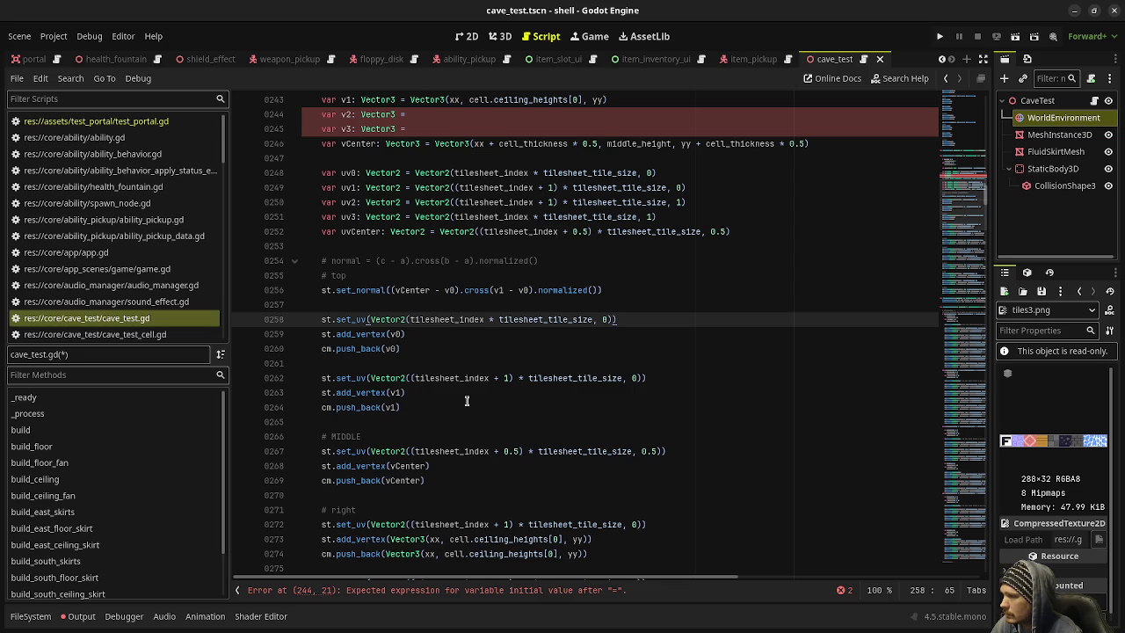
{"action": "mouse_move", "coordinate": [489, 383]}
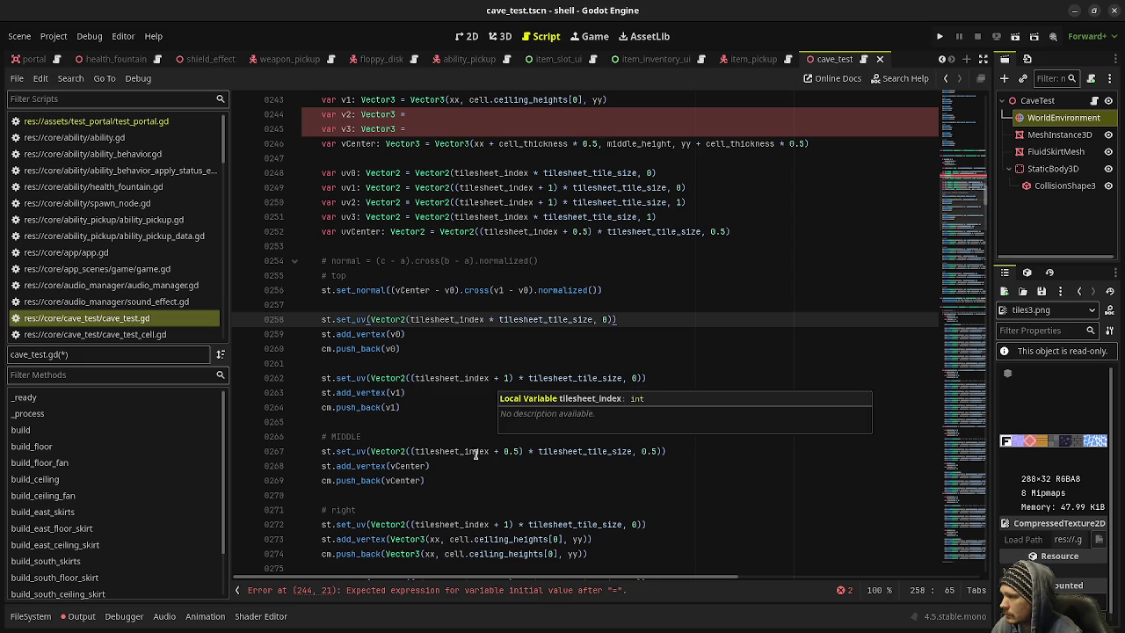
Step: Replace the inline positions on lines 273 and 274 with v1
{"action": "scroll", "coordinate": [422, 501], "scroll_direction": "down", "scroll_amount": 1}
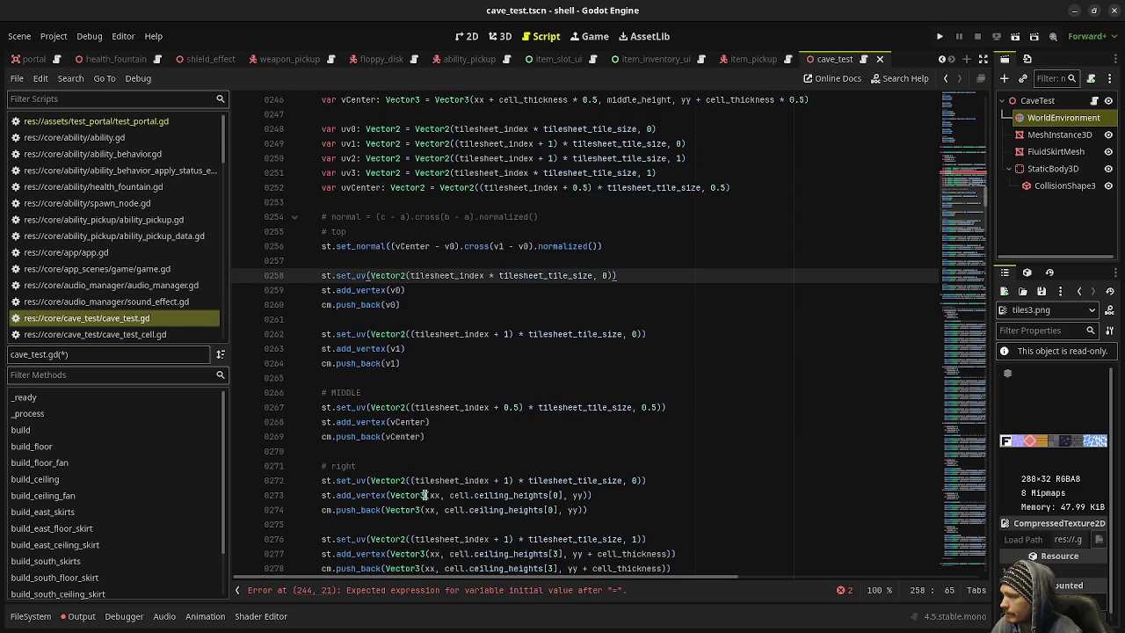
{"action": "left_click_drag", "start_coordinate": [389, 495], "coordinate": [589, 495]}
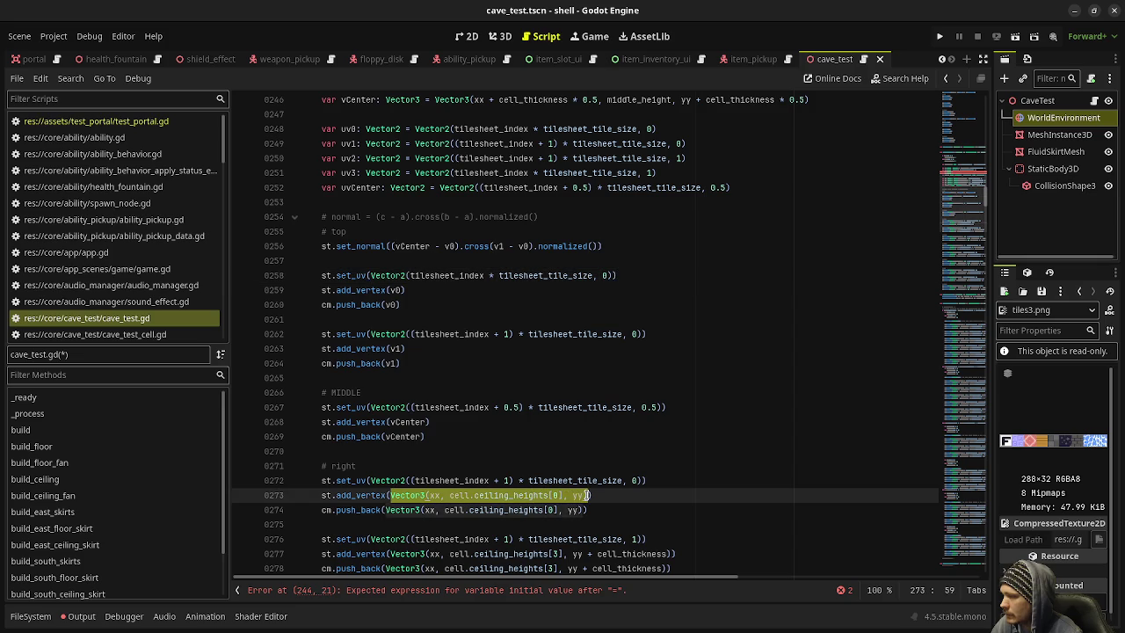
{"action": "scroll", "coordinate": [622, 439], "scroll_direction": "up", "scroll_amount": 4}
{"action": "scroll", "coordinate": [623, 440], "scroll_direction": "down", "scroll_amount": 4}
{"action": "type", "text": "v1"}
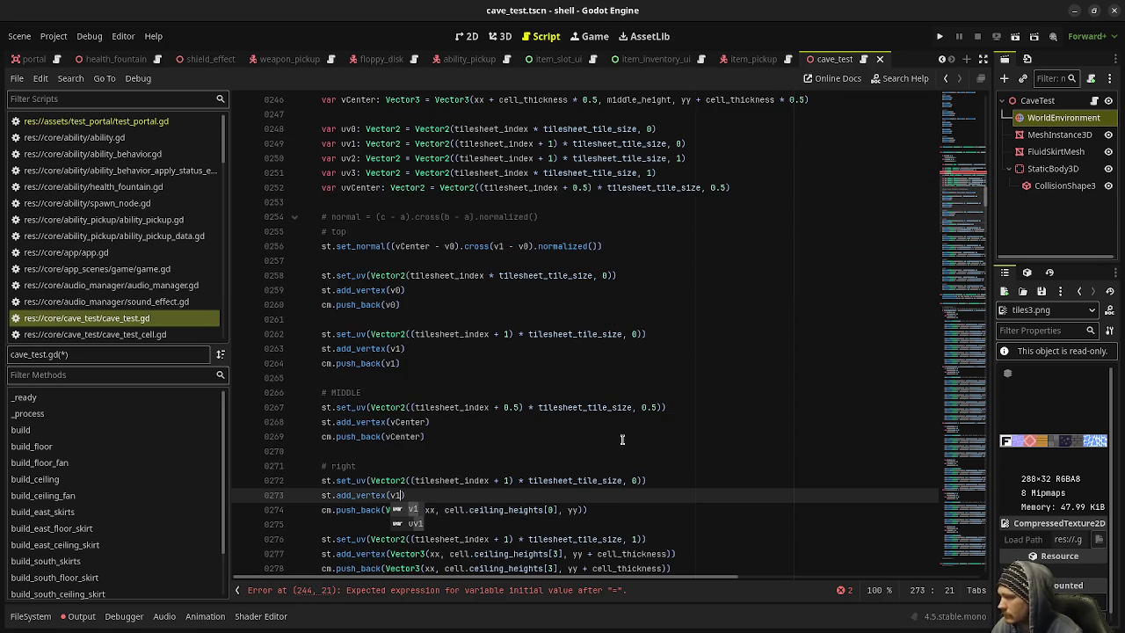
{"action": "left_click", "coordinate": [415, 407]}
{"action": "left_click_drag", "start_coordinate": [385, 511], "coordinate": [582, 509]}
{"action": "type", "text": "v1"}
Step: Use v2 on line 277, and cut line 278's Vector3, replacing it with v3
{"action": "scroll", "coordinate": [629, 417], "scroll_direction": "down", "scroll_amount": 1}
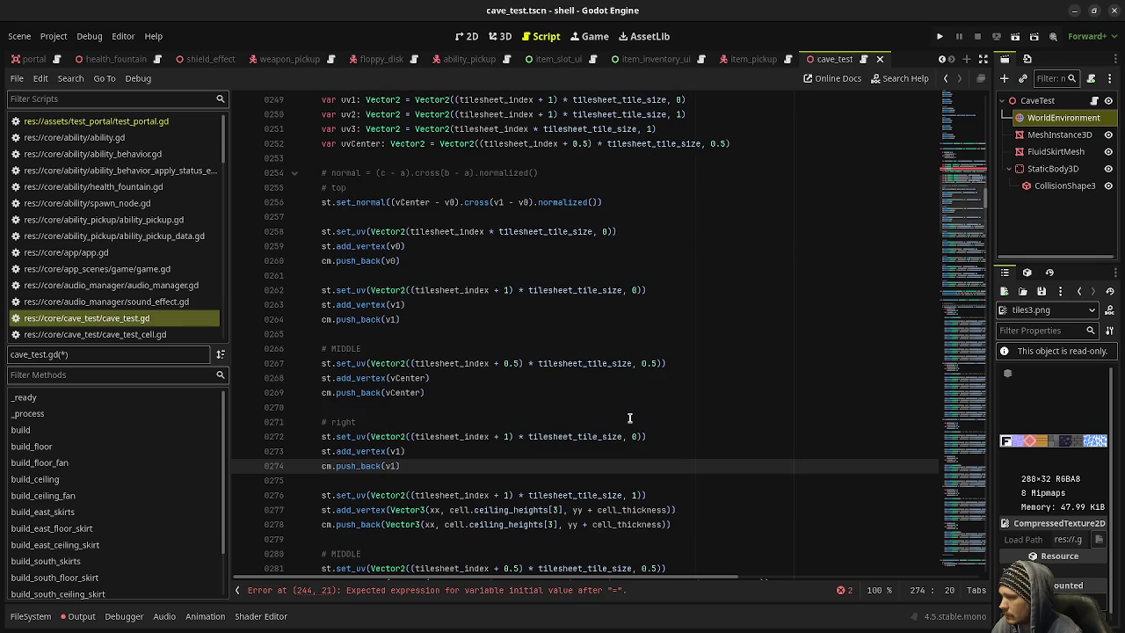
{"action": "left_click", "coordinate": [629, 419]}
{"action": "left_click_drag", "start_coordinate": [390, 510], "coordinate": [672, 509]}
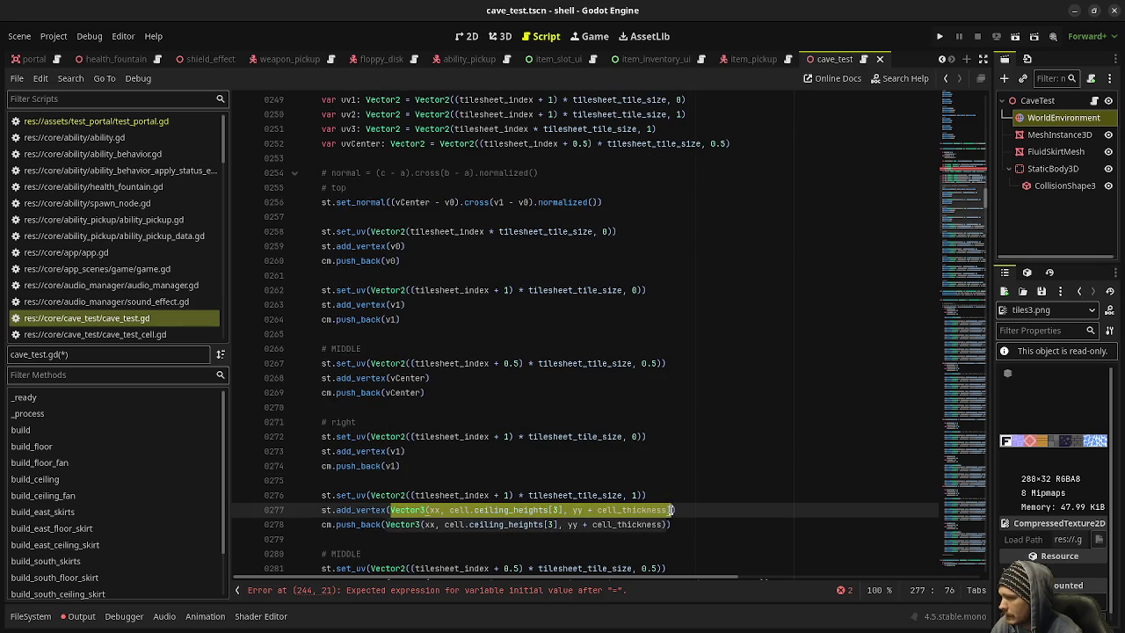
{"action": "scroll", "coordinate": [671, 474], "scroll_direction": "up", "scroll_amount": 4}
{"action": "scroll", "coordinate": [672, 470], "scroll_direction": "down", "scroll_amount": 4}
{"action": "scroll", "coordinate": [671, 470], "scroll_direction": "down", "scroll_amount": 1}
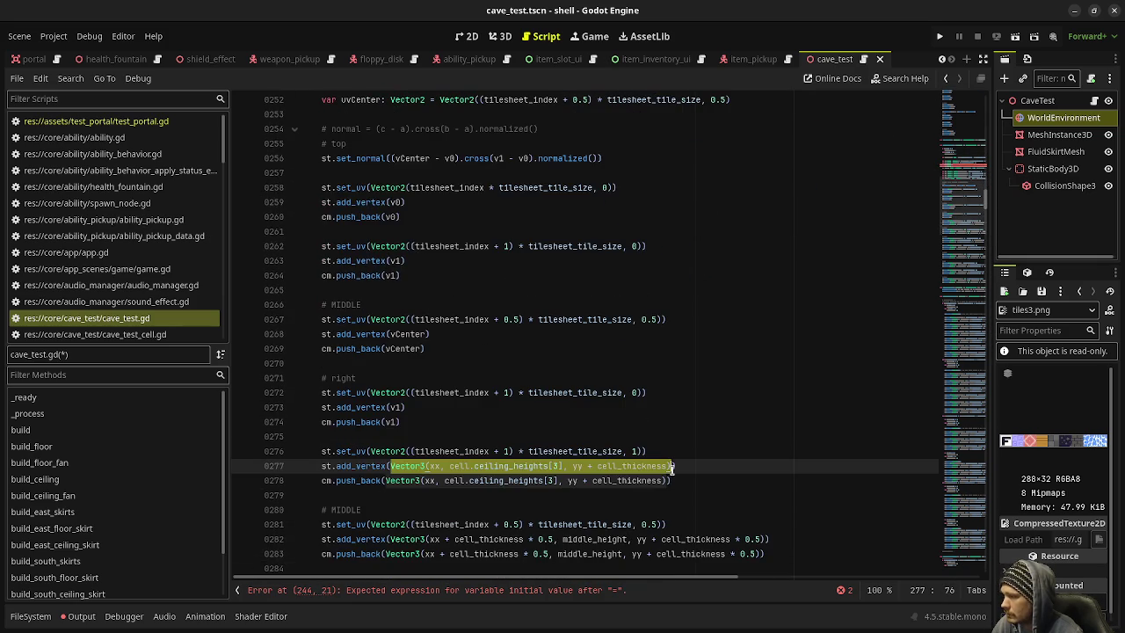
{"action": "type", "text": "v2"}
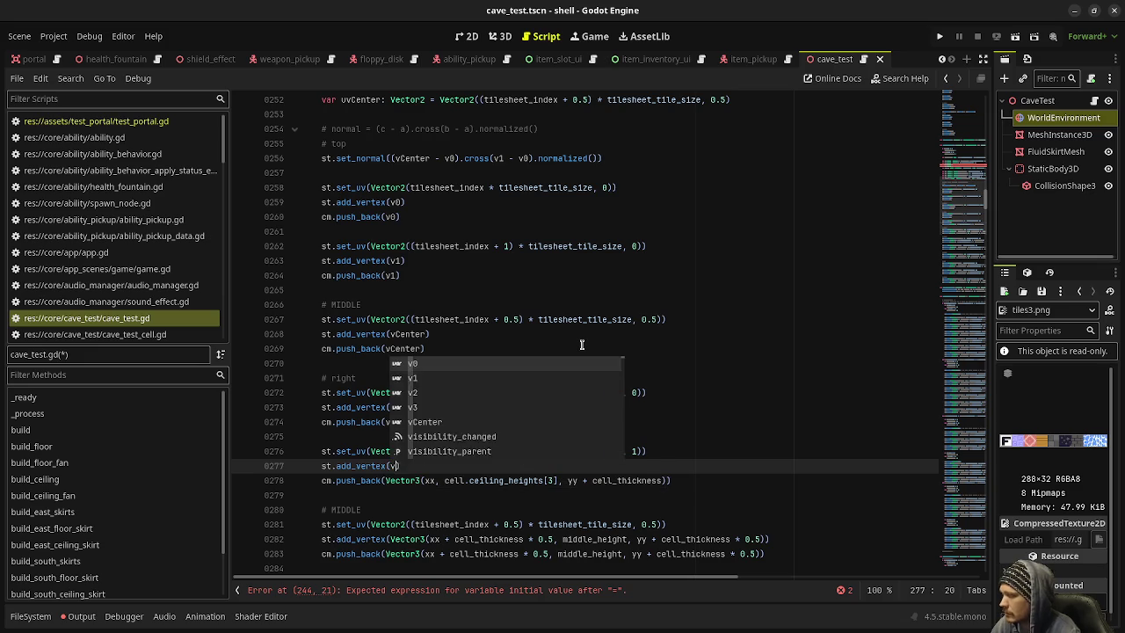
{"action": "left_click_drag", "start_coordinate": [384, 482], "coordinate": [663, 482]}
{"action": "key", "text": "ctrl+x"}
{"action": "type", "text": "v3"}
{"action": "scroll", "coordinate": [572, 330], "scroll_direction": "up", "scroll_amount": 4}
{"action": "left_click", "coordinate": [475, 160]}
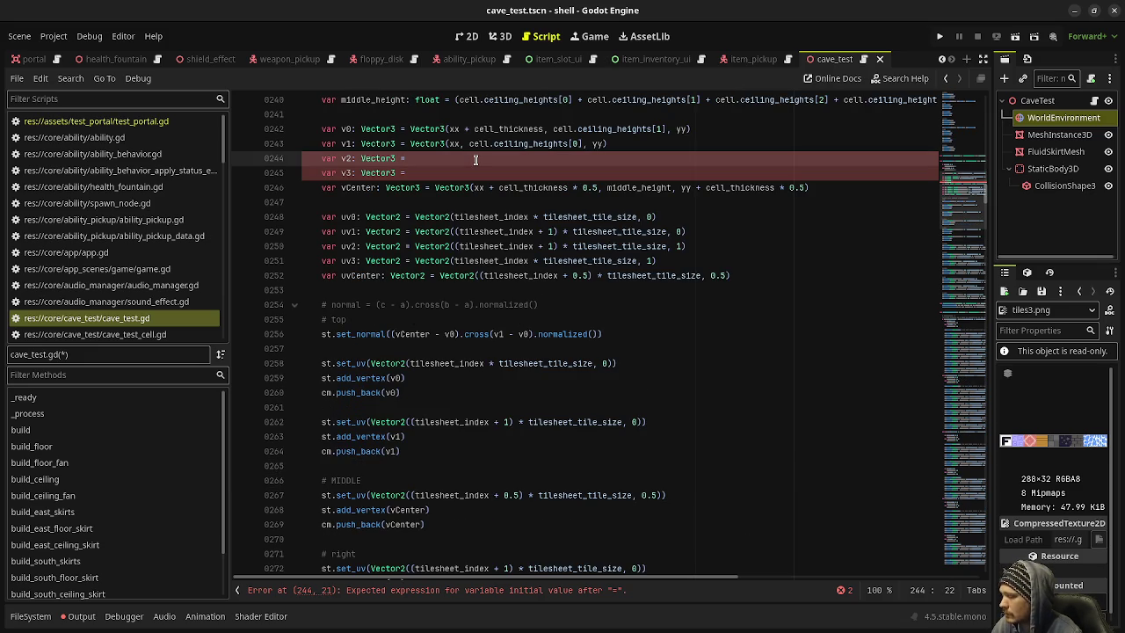
Step: Paste the cut Vector3 into the v2 declaration and save the script
{"action": "key", "text": "ctrl+v"}
{"action": "key", "text": "ctrl+s"}
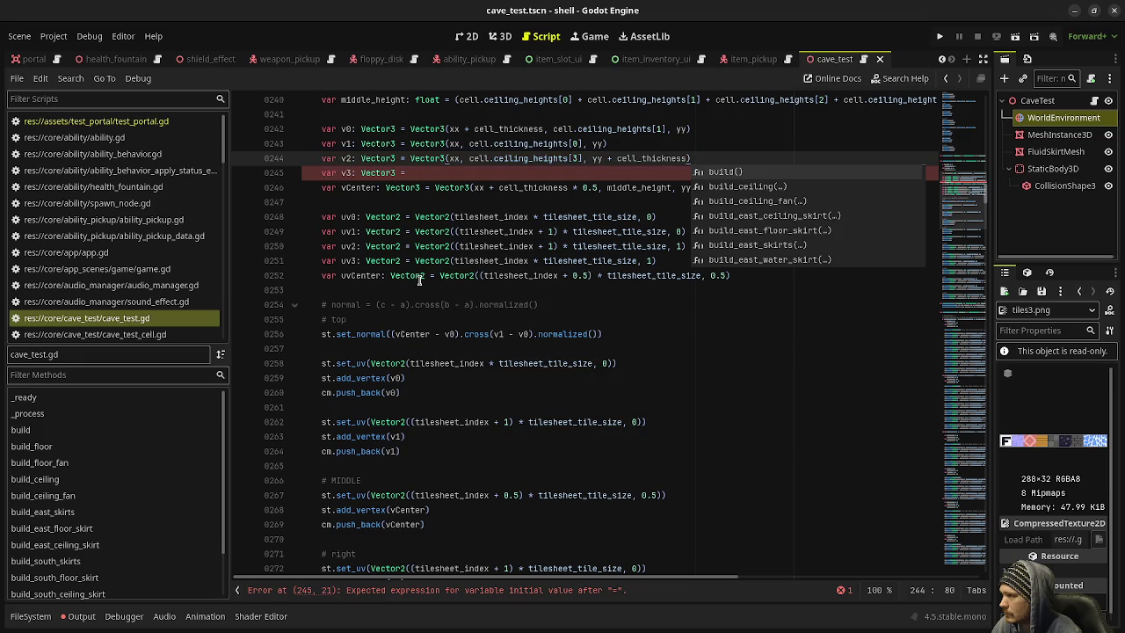
{"action": "left_click", "coordinate": [460, 216]}
{"action": "scroll", "coordinate": [503, 432], "scroll_direction": "down", "scroll_amount": 3}
{"action": "scroll", "coordinate": [503, 432], "scroll_direction": "down", "scroll_amount": 3}
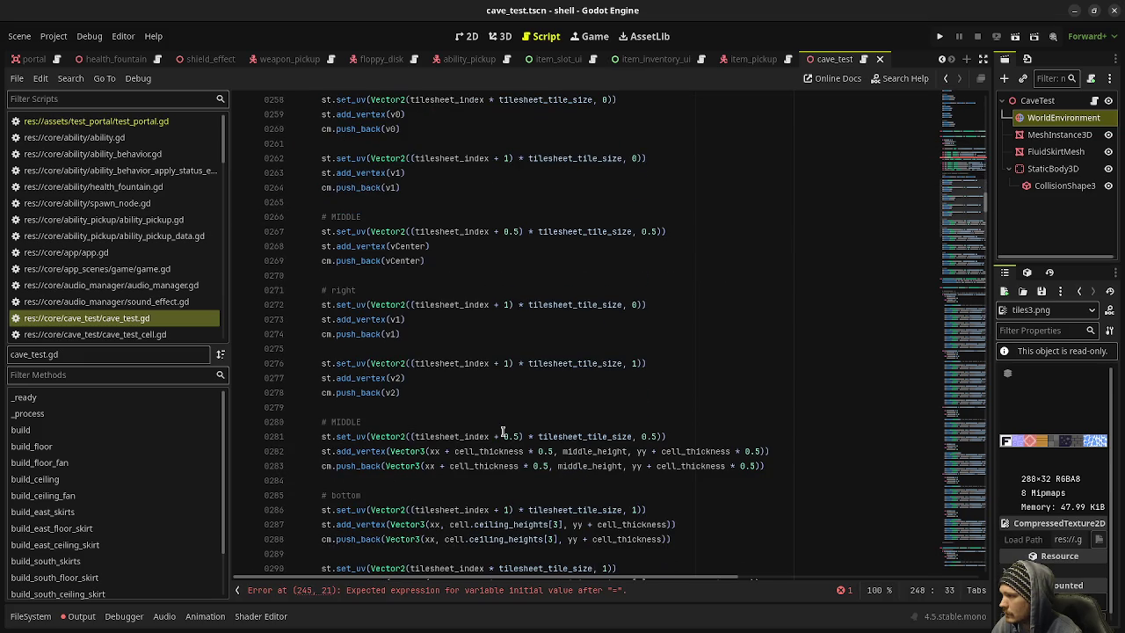
Step: Replace the middle-vertex positions on lines 282–283 with vCenter and save
{"action": "left_click", "coordinate": [390, 451]}
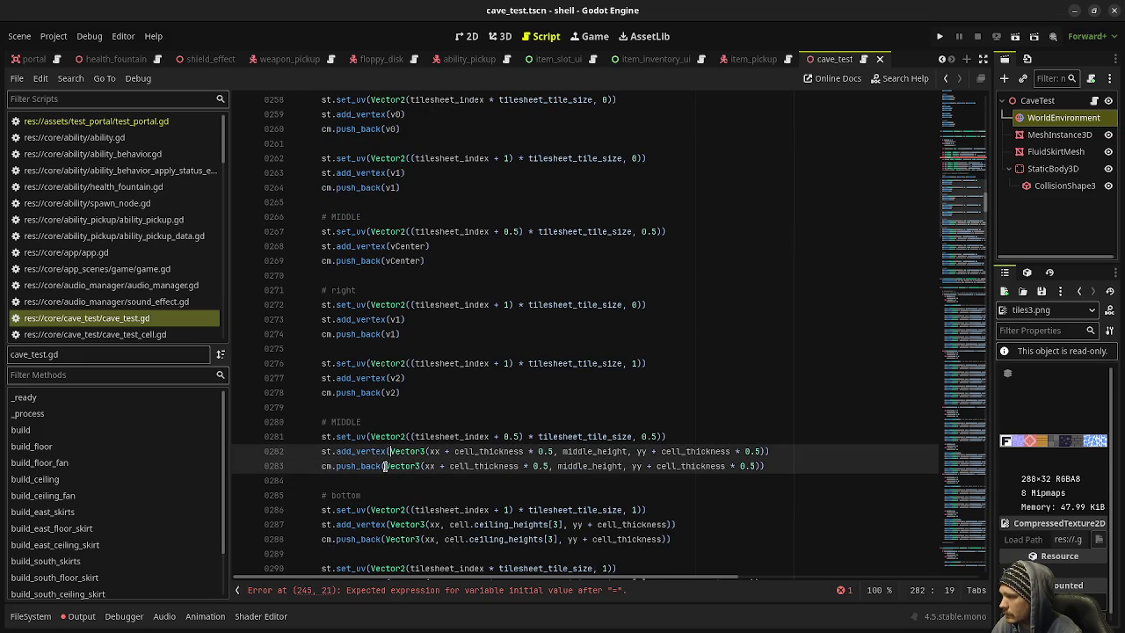
{"action": "left_click", "coordinate": [385, 466], "text": "alt"}
{"action": "key", "text": "shift+Right"}
{"action": "key", "text": "shift+Right"}
{"action": "key", "text": "shift+Right"}
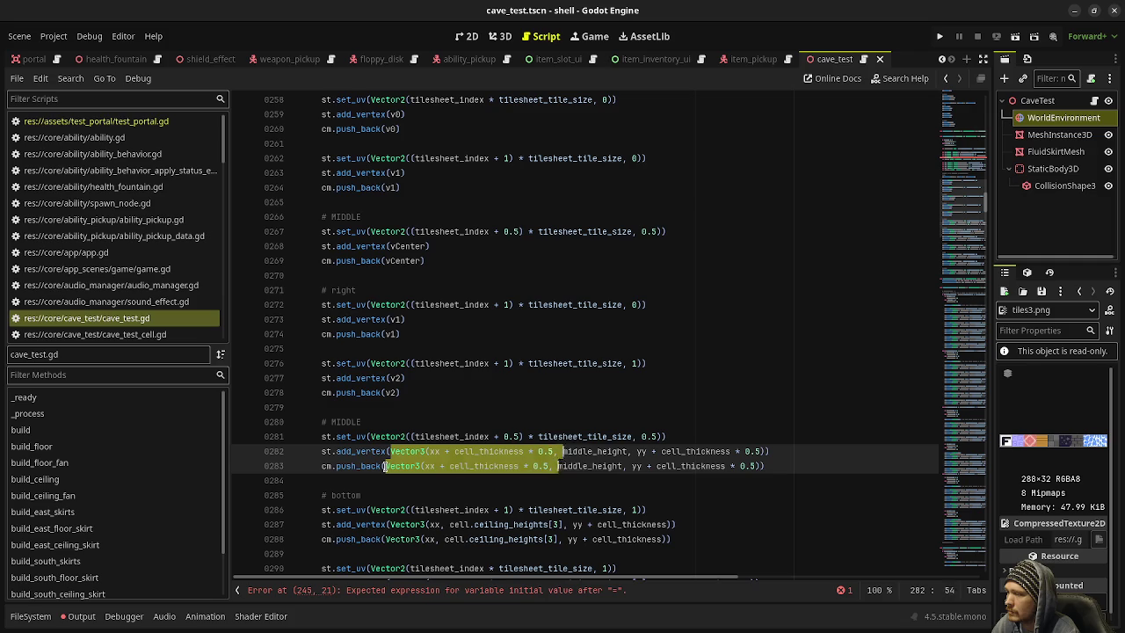
{"action": "key", "text": "shift+Right"}
{"action": "key", "text": "shift+Right"}
{"action": "key", "text": "shift+Right"}
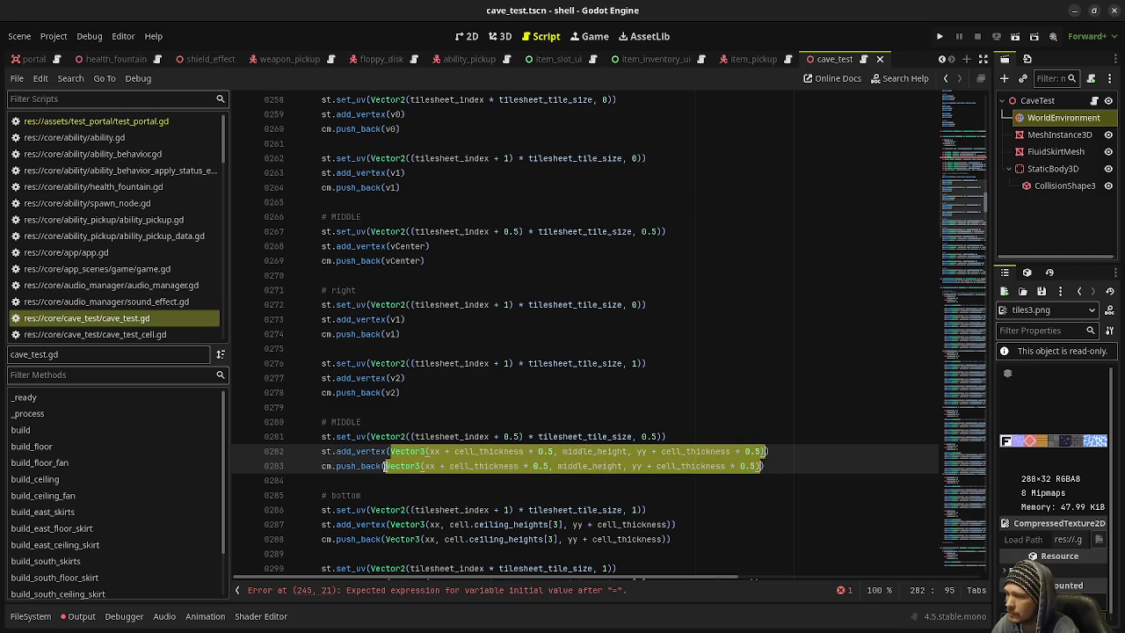
{"action": "type", "text": "vCenter"}
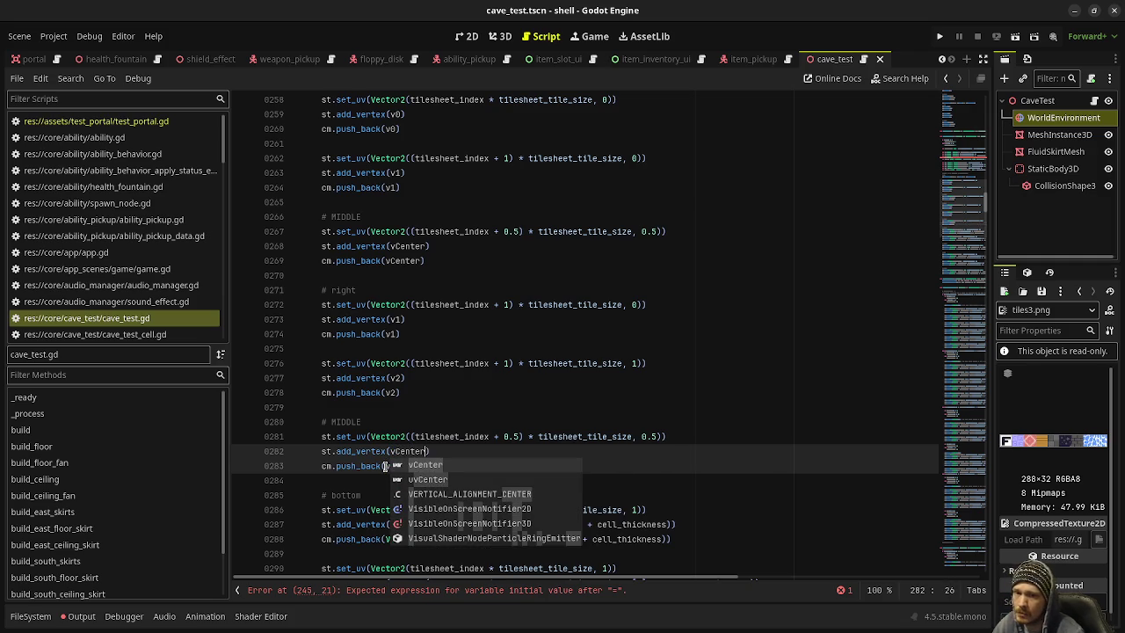
{"action": "left_click", "coordinate": [587, 276]}
{"action": "key", "text": "ctrl+s"}
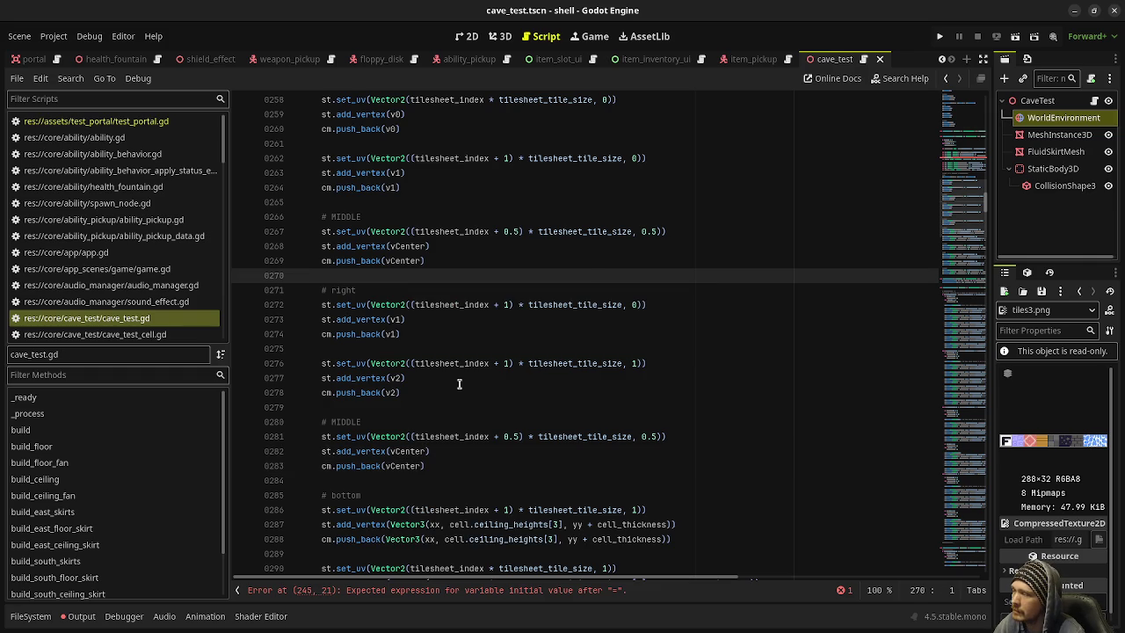
Step: Replace the Vector3 expressions on lines 287 and 288 with v2
{"action": "scroll", "coordinate": [459, 384], "scroll_direction": "up", "scroll_amount": 3}
{"action": "scroll", "coordinate": [459, 384], "scroll_direction": "down", "scroll_amount": 4}
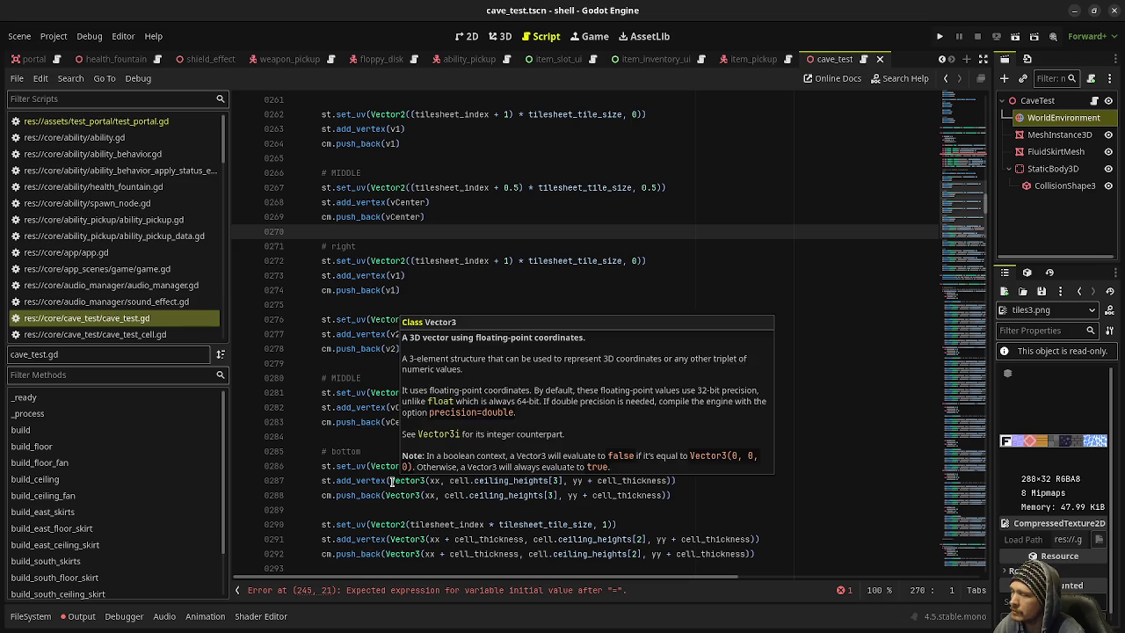
{"action": "mouse_move", "coordinate": [392, 483]}
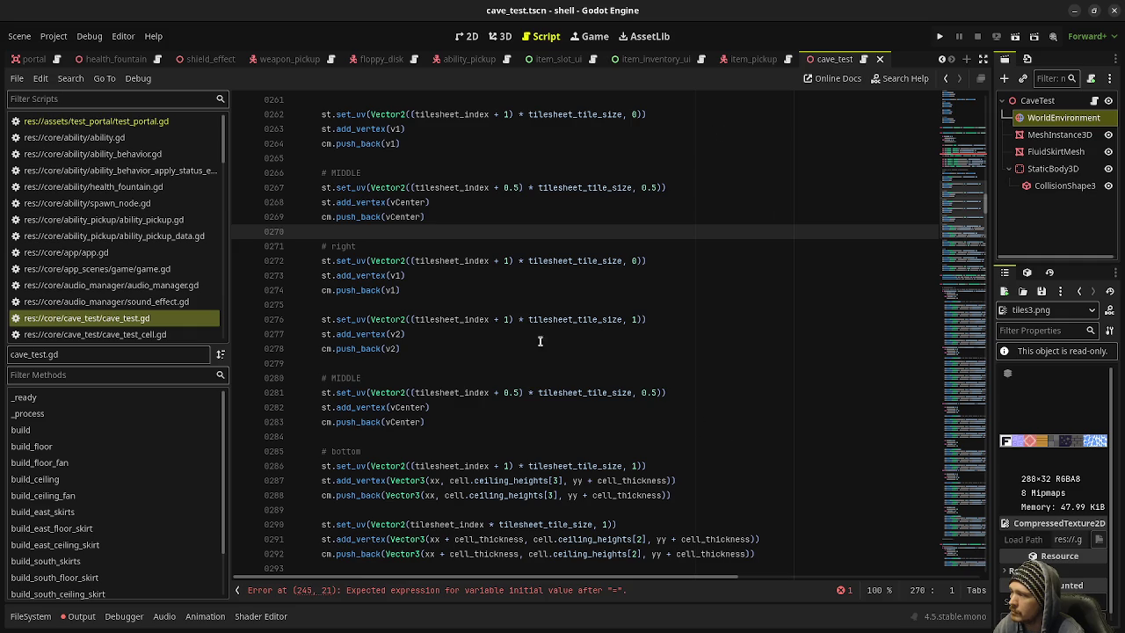
{"action": "left_click_drag", "start_coordinate": [390, 480], "coordinate": [674, 481]}
{"action": "scroll", "coordinate": [668, 422], "scroll_direction": "up", "scroll_amount": 5}
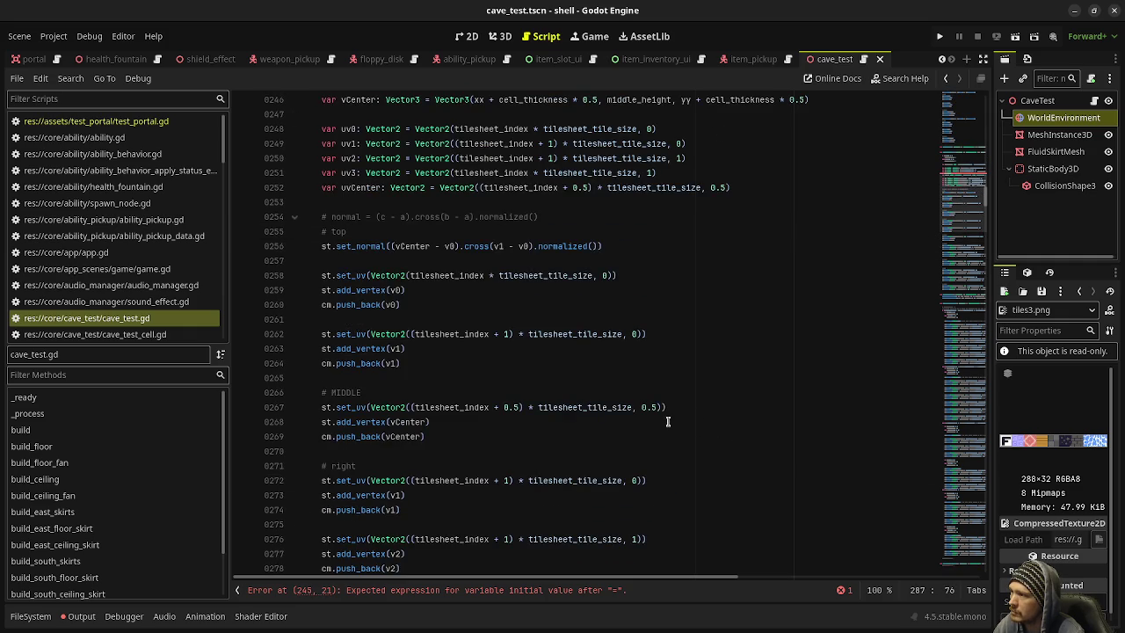
{"action": "scroll", "coordinate": [668, 421], "scroll_direction": "up", "scroll_amount": 2}
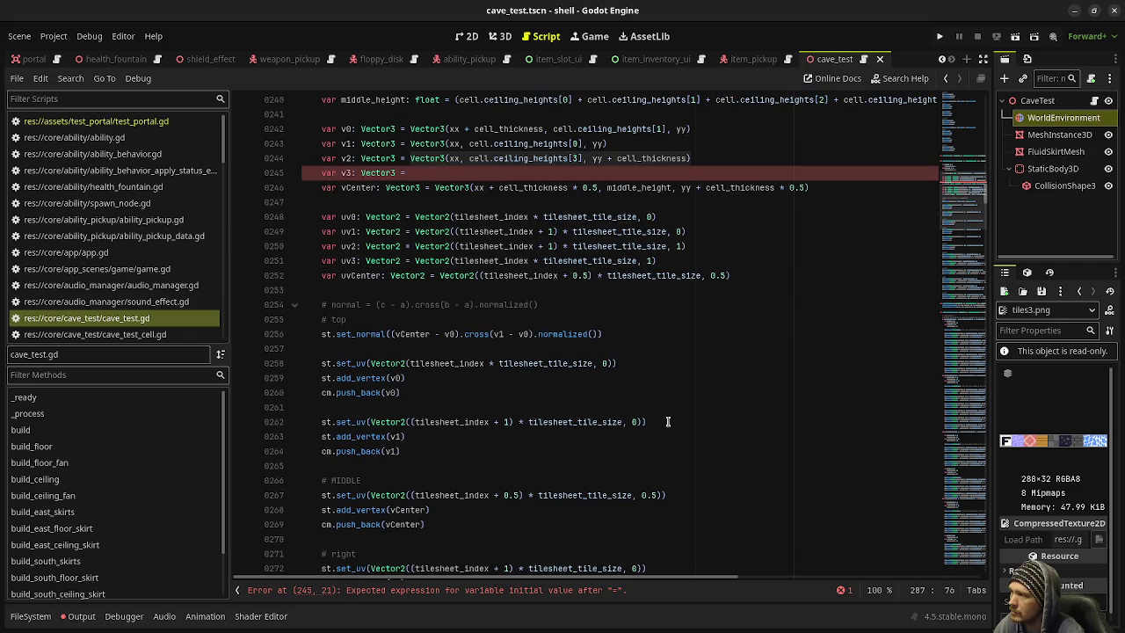
{"action": "scroll", "coordinate": [745, 448], "scroll_direction": "down", "scroll_amount": 6}
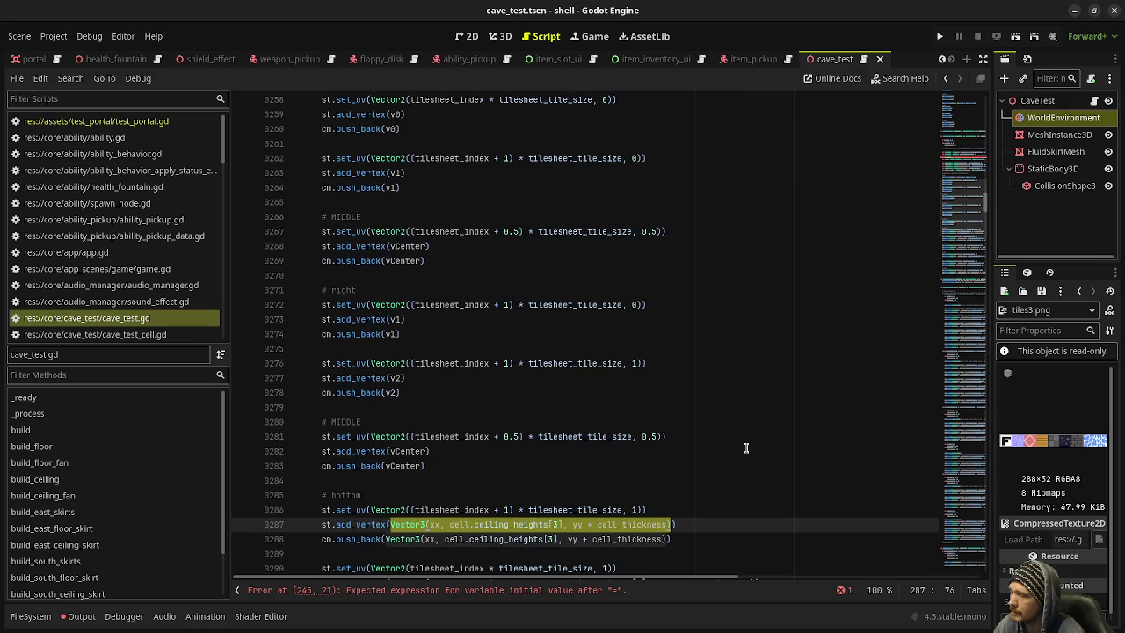
{"action": "type", "text": "v2"}
{"action": "scroll", "coordinate": [745, 449], "scroll_direction": "down", "scroll_amount": 2}
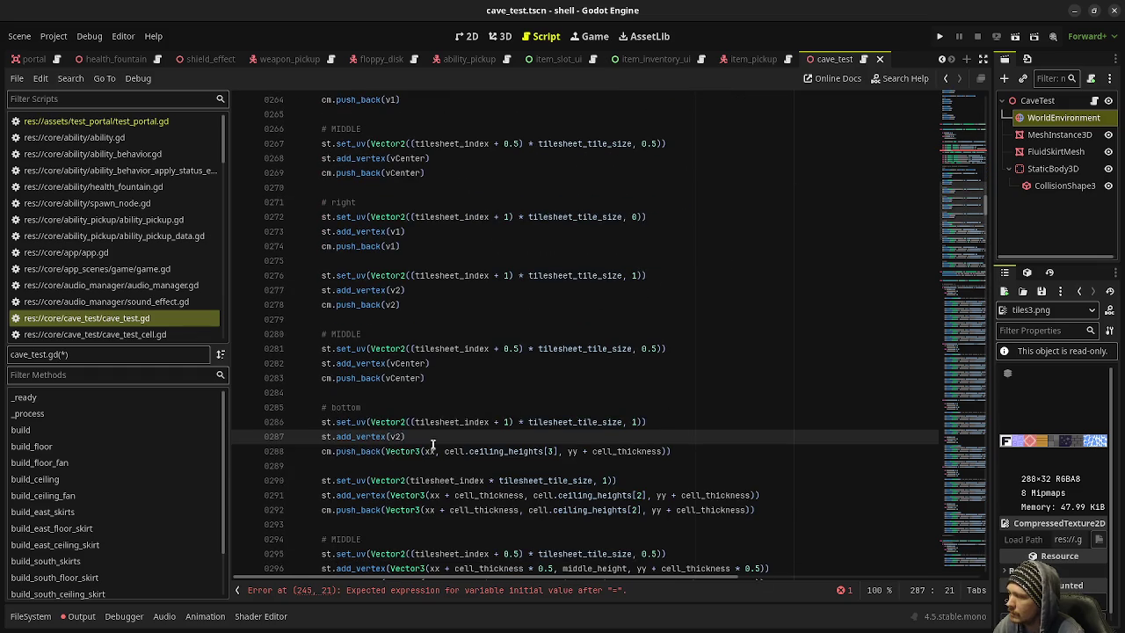
{"action": "left_click_drag", "start_coordinate": [387, 451], "coordinate": [668, 451]}
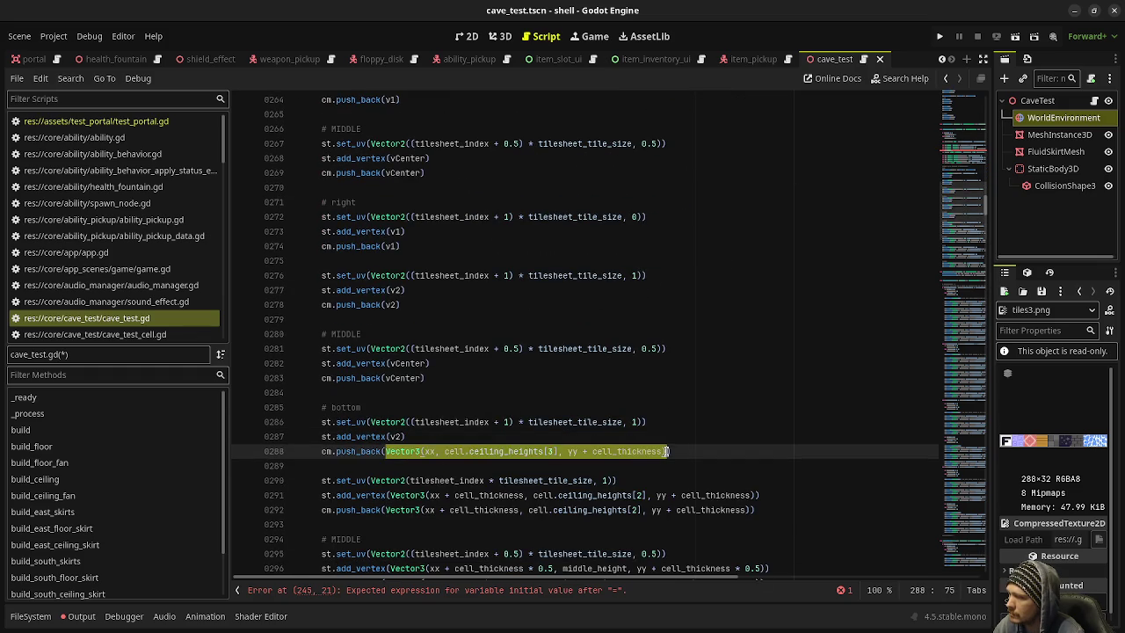
{"action": "type", "text": "v2)"}
{"action": "left_click", "coordinate": [430, 363]}
Step: Use v3 on line 291 and give the v3 declaration on line 245 its Vector3 value
{"action": "left_click_drag", "start_coordinate": [389, 495], "coordinate": [755, 495]}
{"action": "key", "text": "ctrl+c"}
{"action": "key", "text": "BackSpace"}
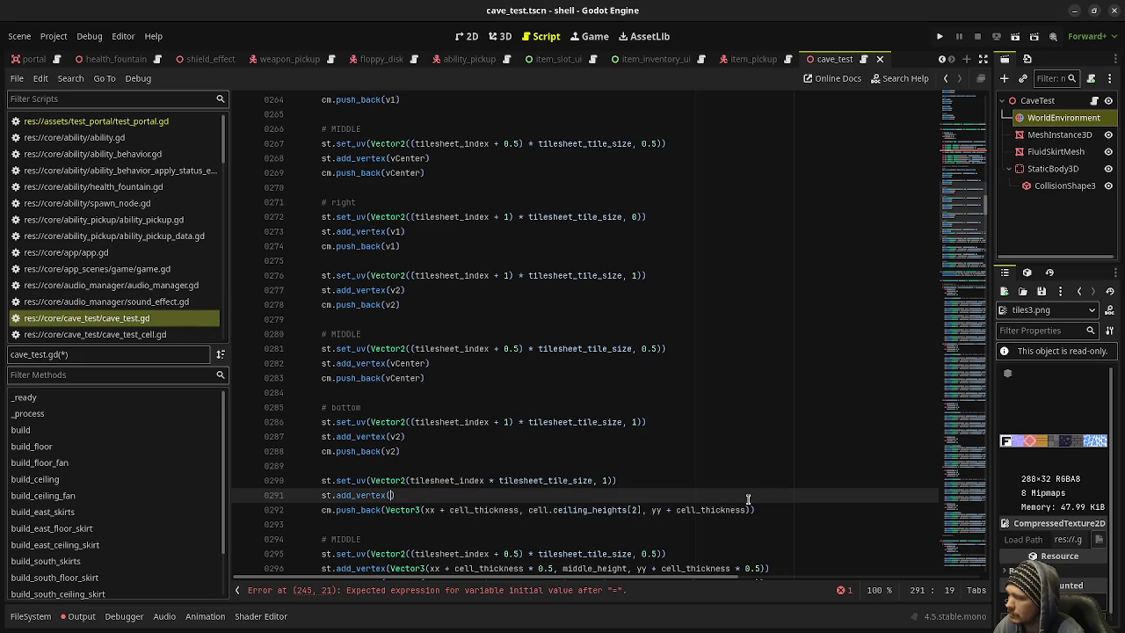
{"action": "scroll", "coordinate": [480, 449], "scroll_direction": "up", "scroll_amount": 1}
{"action": "type", "text": "v3"}
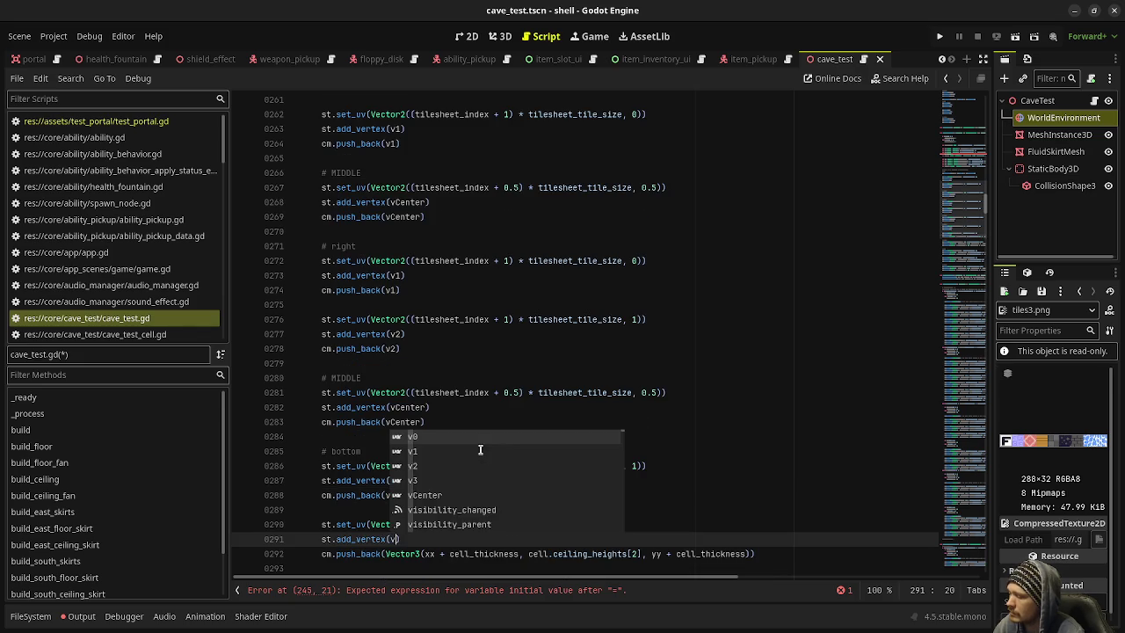
{"action": "scroll", "coordinate": [479, 205], "scroll_direction": "up", "scroll_amount": 4}
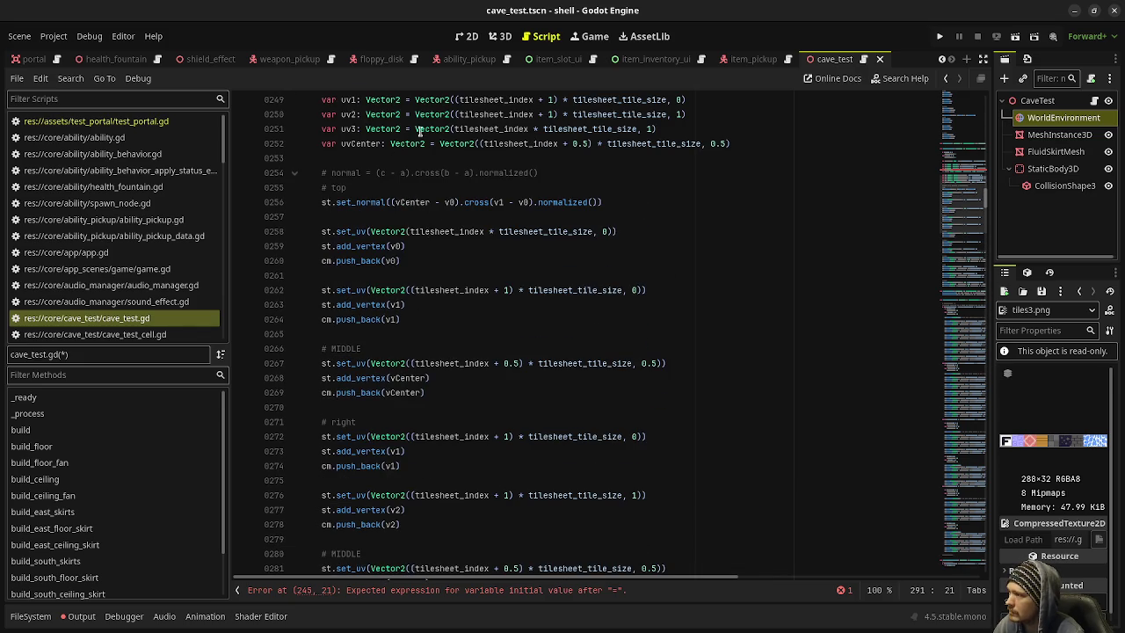
{"action": "scroll", "coordinate": [403, 129], "scroll_direction": "up", "scroll_amount": 3}
{"action": "left_click", "coordinate": [407, 172]}
{"action": "key", "text": "ctrl+v"}
{"action": "left_click", "coordinate": [407, 172]}
{"action": "scroll", "coordinate": [447, 389], "scroll_direction": "down", "scroll_amount": 12}
{"action": "scroll", "coordinate": [405, 442], "scroll_direction": "down", "scroll_amount": 6}
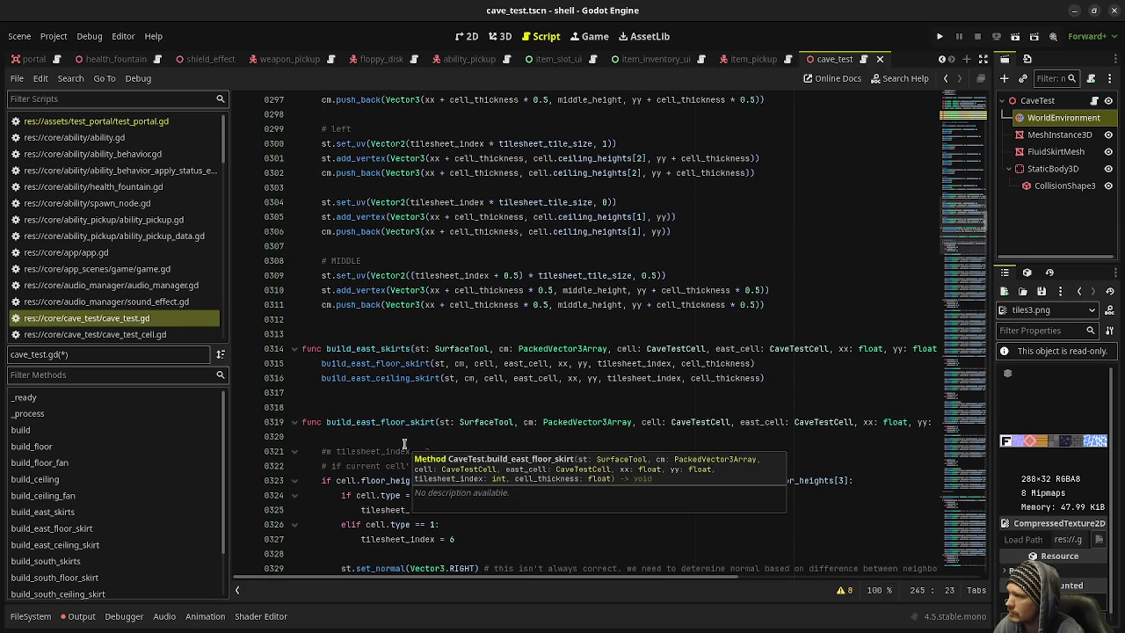
{"action": "scroll", "coordinate": [490, 402], "scroll_direction": "down", "scroll_amount": 14}
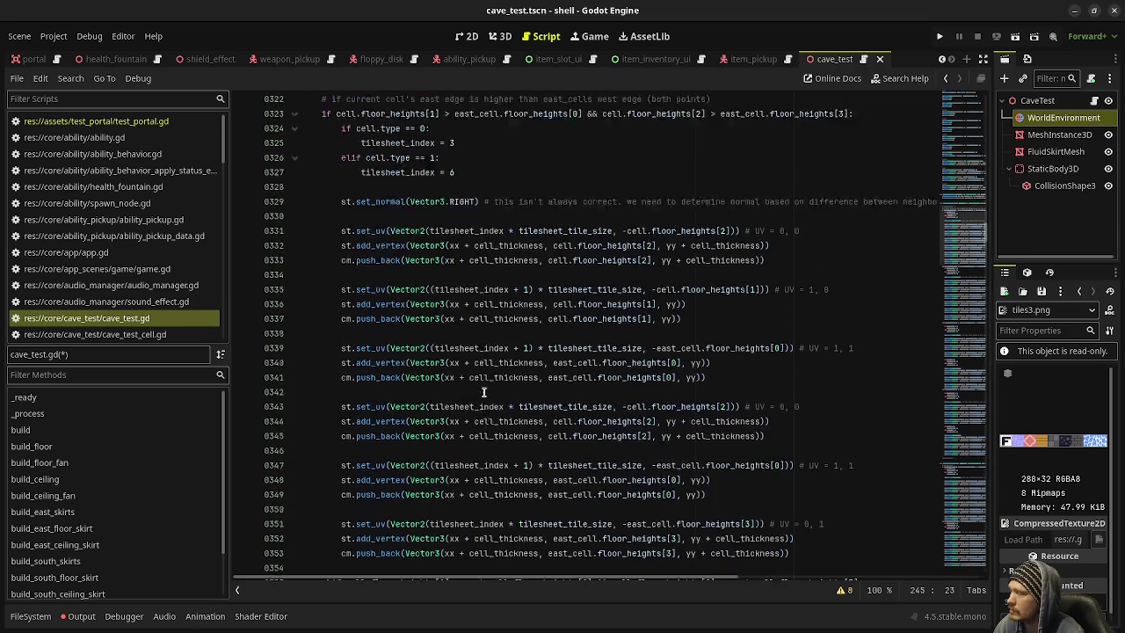
{"action": "scroll", "coordinate": [490, 402], "scroll_direction": "down", "scroll_amount": 5}
{"action": "scroll", "coordinate": [506, 412], "scroll_direction": "up", "scroll_amount": 20}
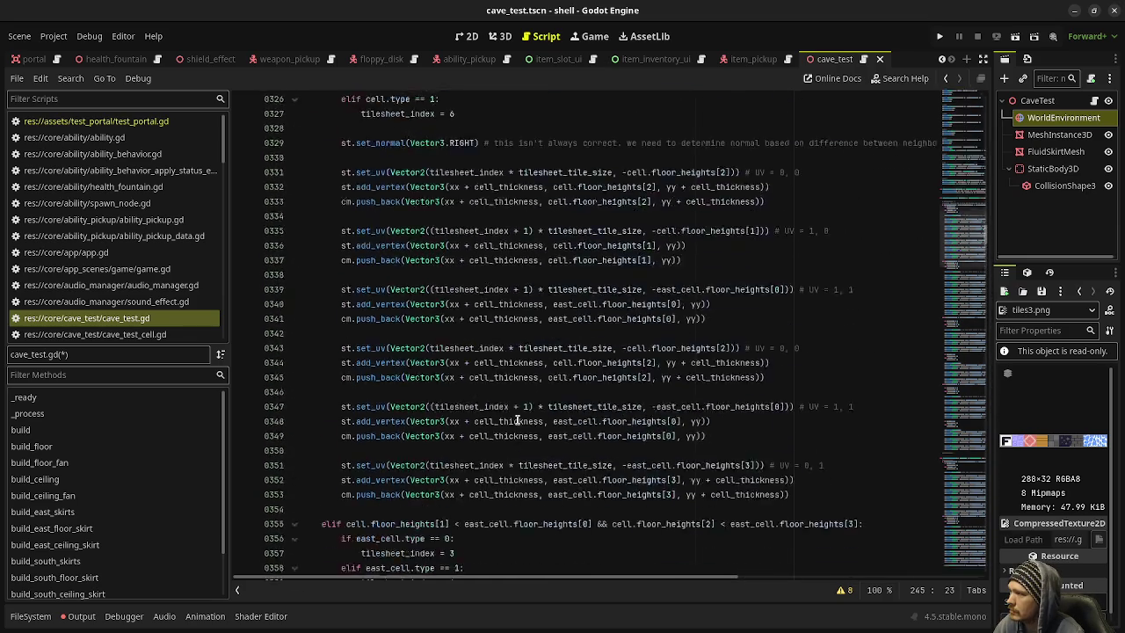
{"action": "scroll", "coordinate": [517, 420], "scroll_direction": "up", "scroll_amount": 16}
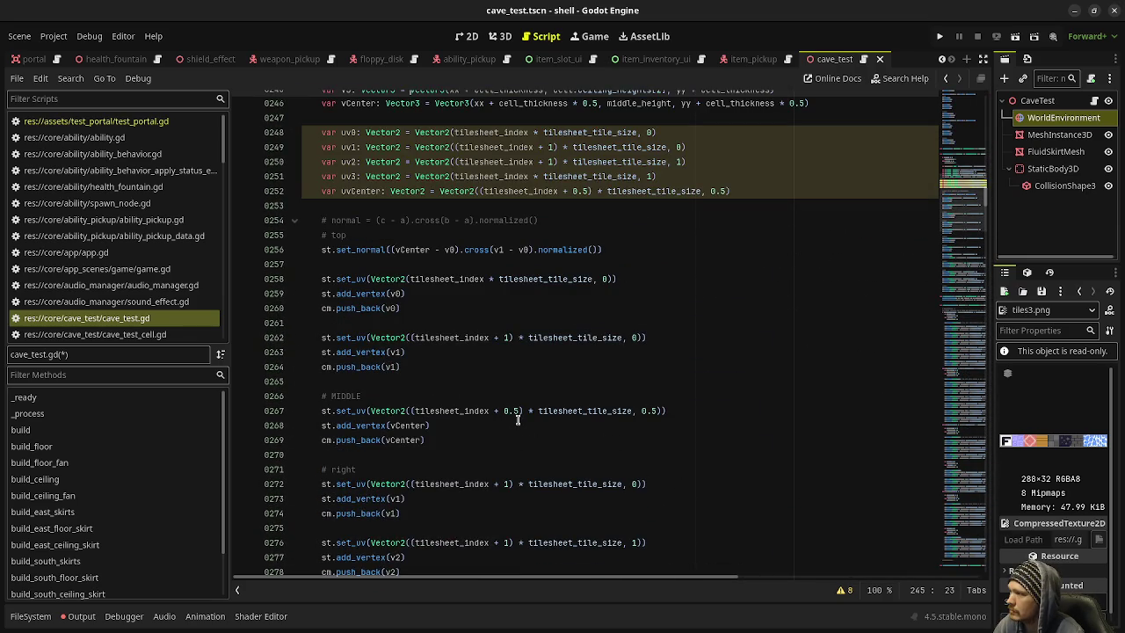
Step: Replace the Vector3 expression on line 292 with v3
{"action": "scroll", "coordinate": [517, 420], "scroll_direction": "up", "scroll_amount": 4}
{"action": "scroll", "coordinate": [518, 420], "scroll_direction": "down", "scroll_amount": 11}
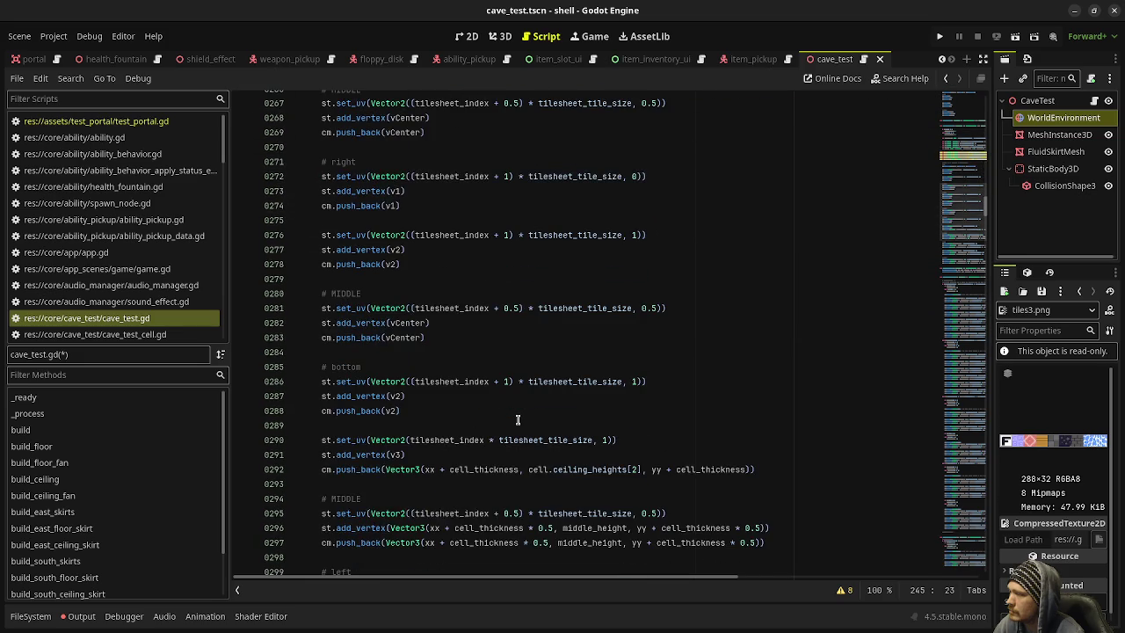
{"action": "scroll", "coordinate": [518, 420], "scroll_direction": "down", "scroll_amount": 1}
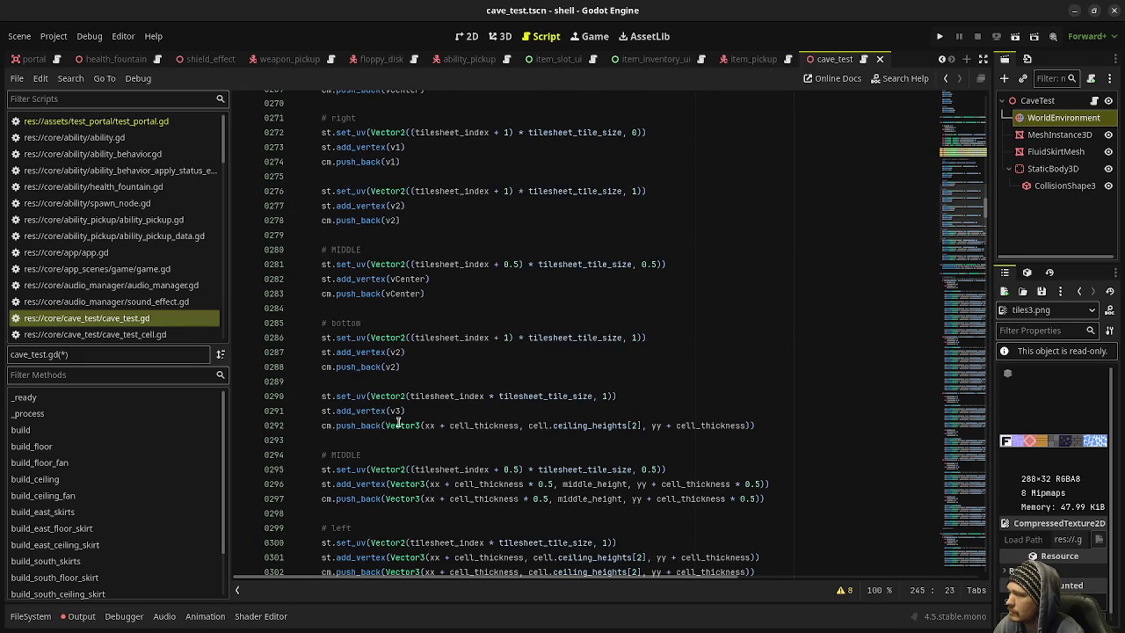
{"action": "left_click_drag", "start_coordinate": [387, 425], "coordinate": [749, 427]}
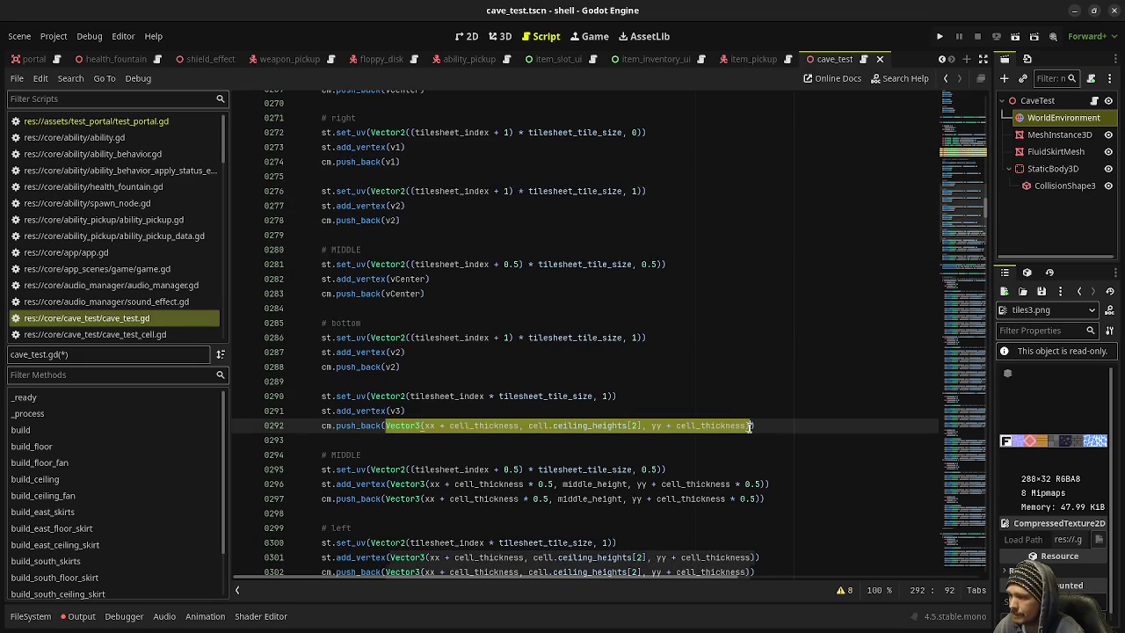
{"action": "type", "text": "v3"}
{"action": "left_click", "coordinate": [554, 324]}
{"action": "scroll", "coordinate": [515, 407], "scroll_direction": "down", "scroll_amount": 2}
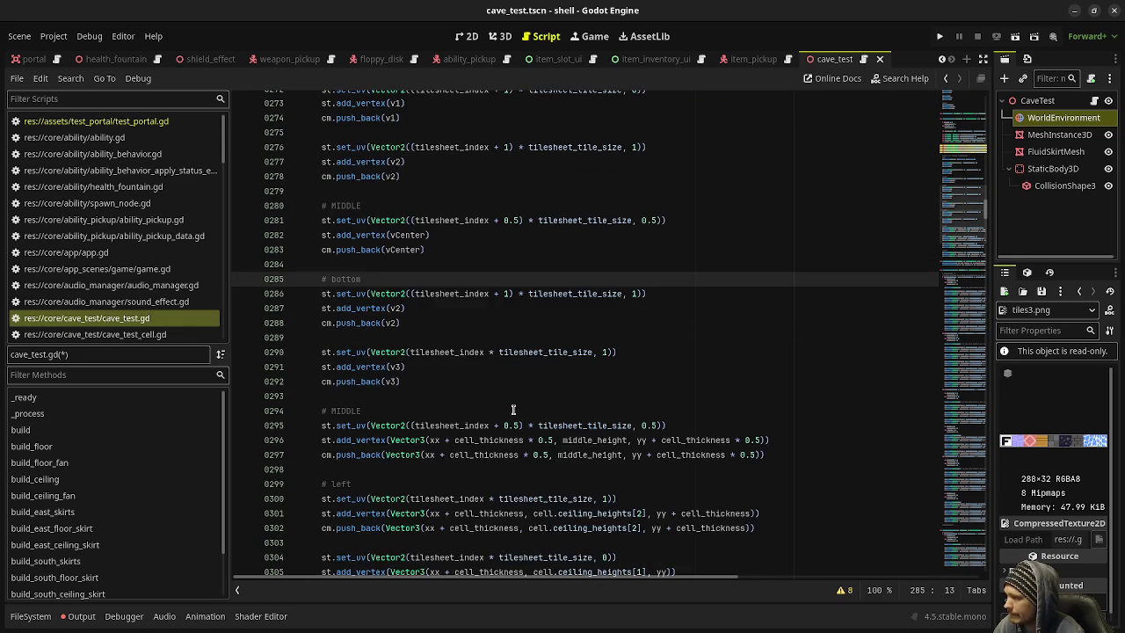
Step: Replace the Vector3 expressions on lines 296 and 297 with vCenter, then select line 301's expression
{"action": "left_click", "coordinate": [388, 396]}
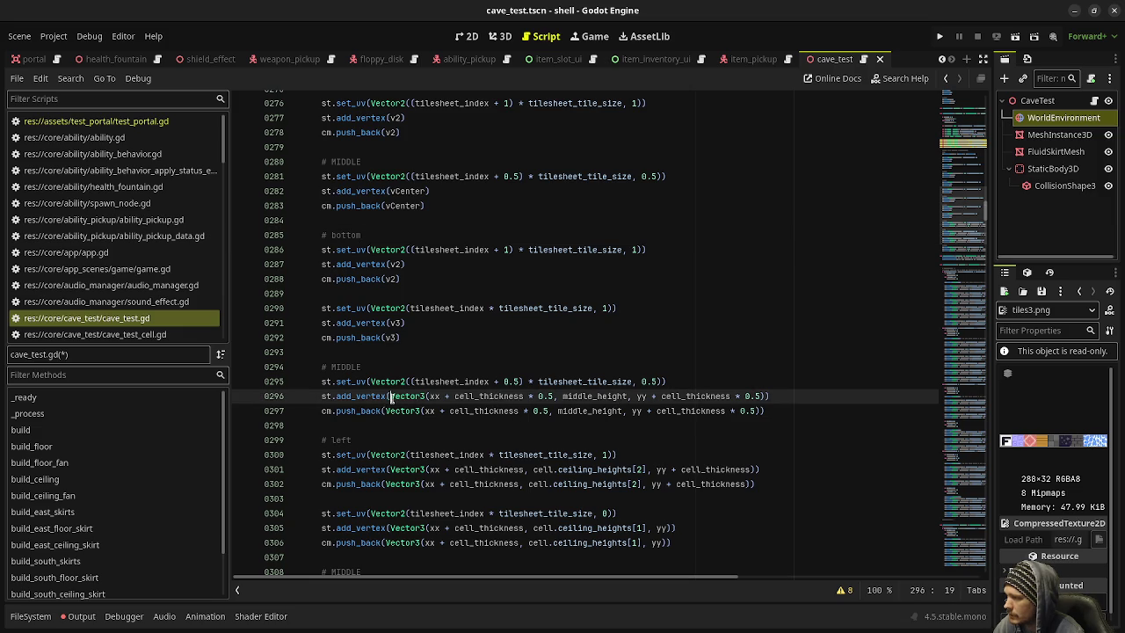
{"action": "left_click_drag", "start_coordinate": [388, 396], "coordinate": [766, 395]}
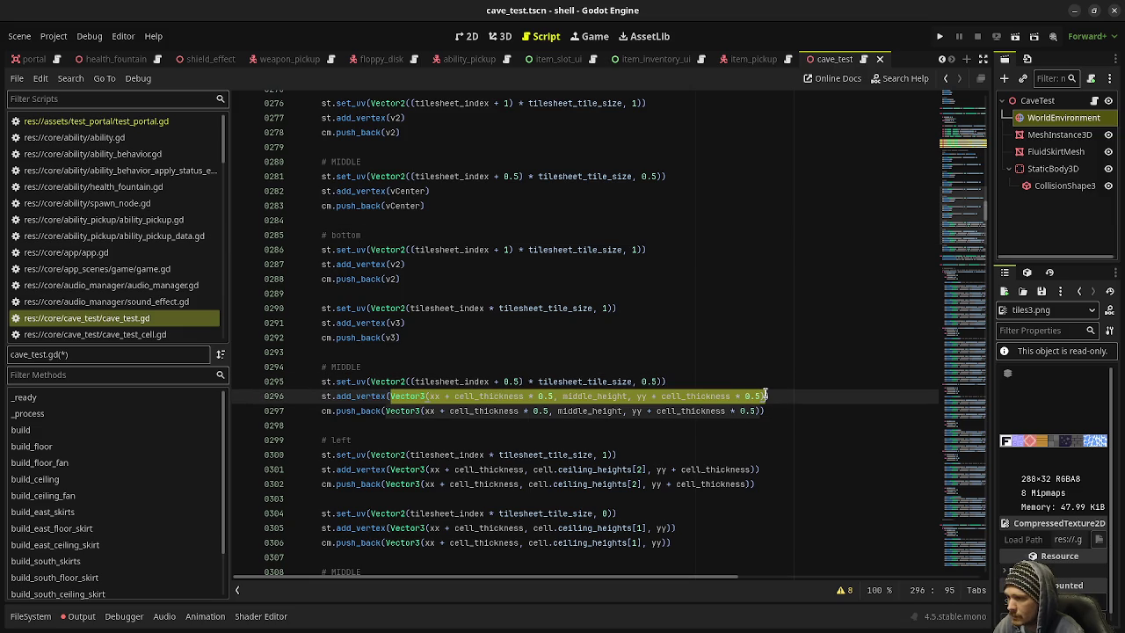
{"action": "type", "text": "vCenter"}
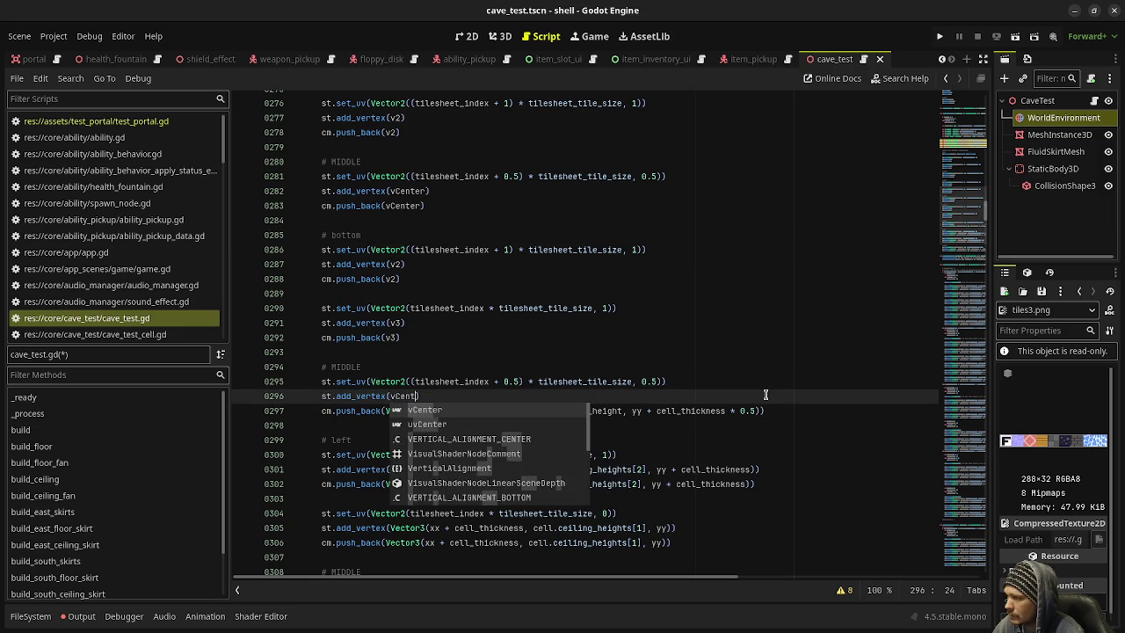
{"action": "key", "text": "Escape"}
{"action": "key", "text": "Up"}
{"action": "key", "text": "Up"}
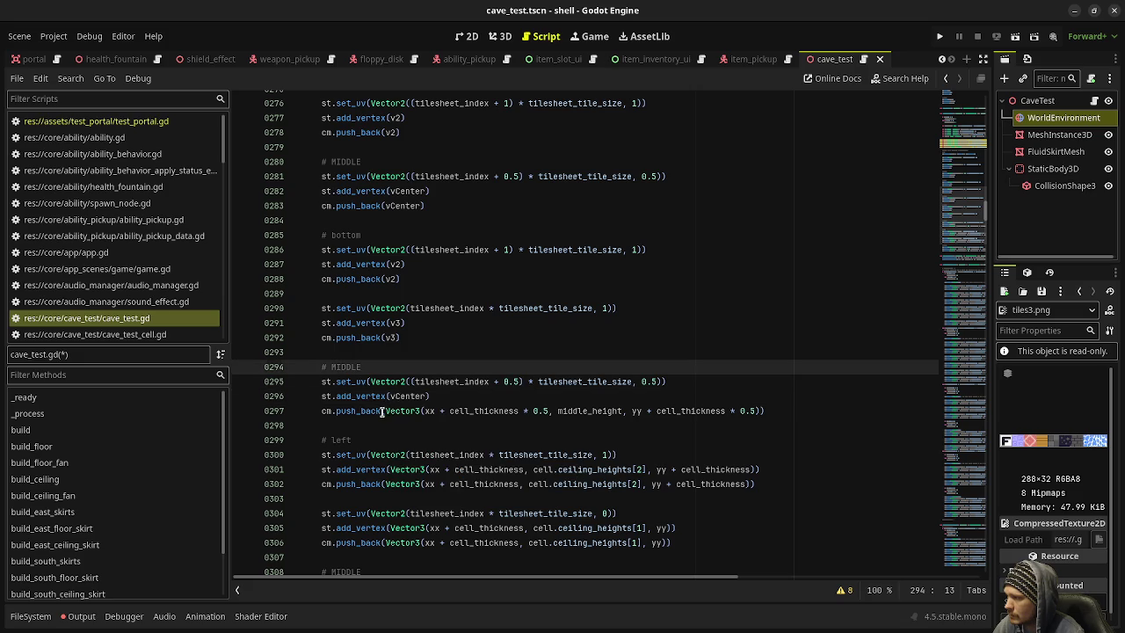
{"action": "left_click", "coordinate": [385, 410]}
{"action": "left_click_drag", "start_coordinate": [415, 413], "coordinate": [757, 413]}
{"action": "type", "text": "v"}
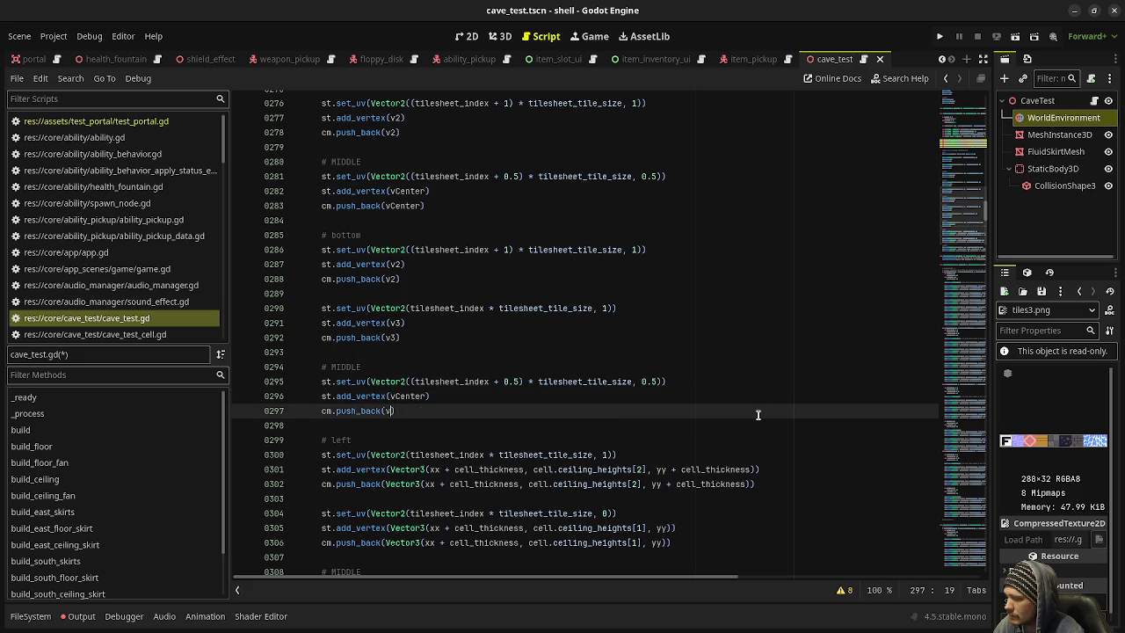
{"action": "type", "text": "Cente"}
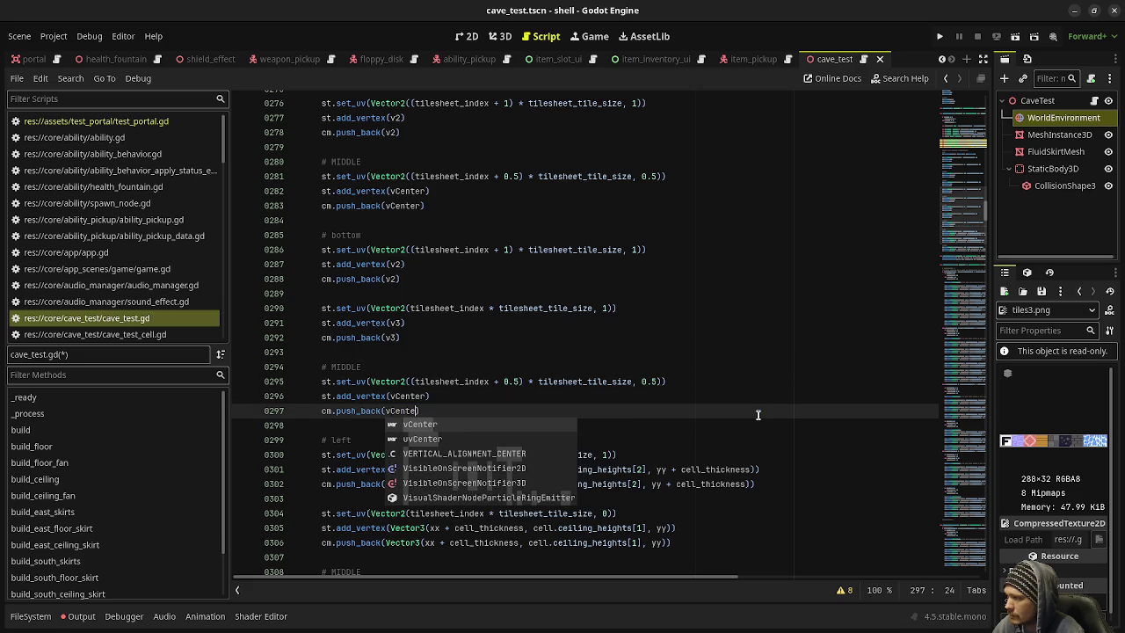
{"action": "key", "text": "Return"}
{"action": "key", "text": "Up"}
{"action": "key", "text": "Up"}
{"action": "key", "text": "Up"}
{"action": "scroll", "coordinate": [444, 435], "scroll_direction": "down", "scroll_amount": 1}
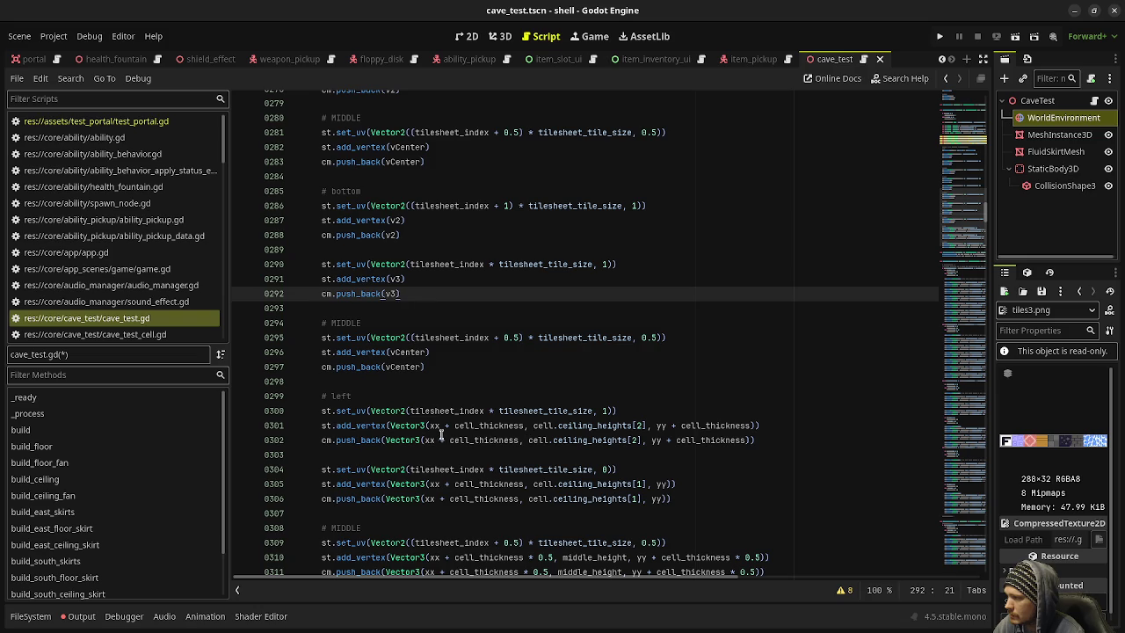
{"action": "left_click_drag", "start_coordinate": [388, 425], "coordinate": [753, 425]}
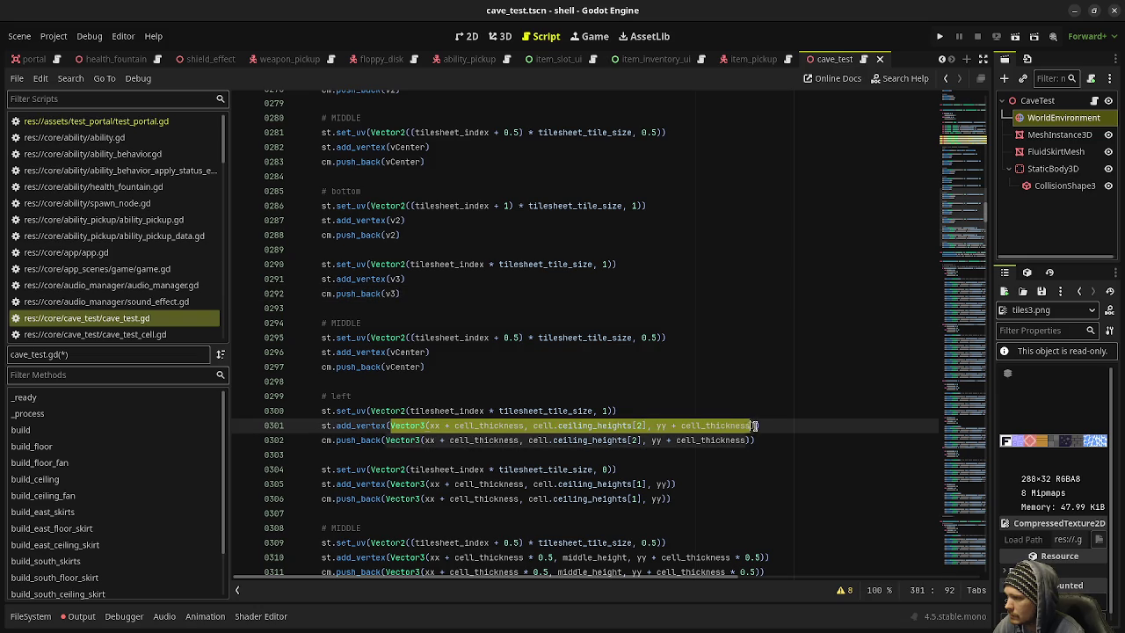
{"action": "scroll", "coordinate": [678, 398], "scroll_direction": "up", "scroll_amount": 15}
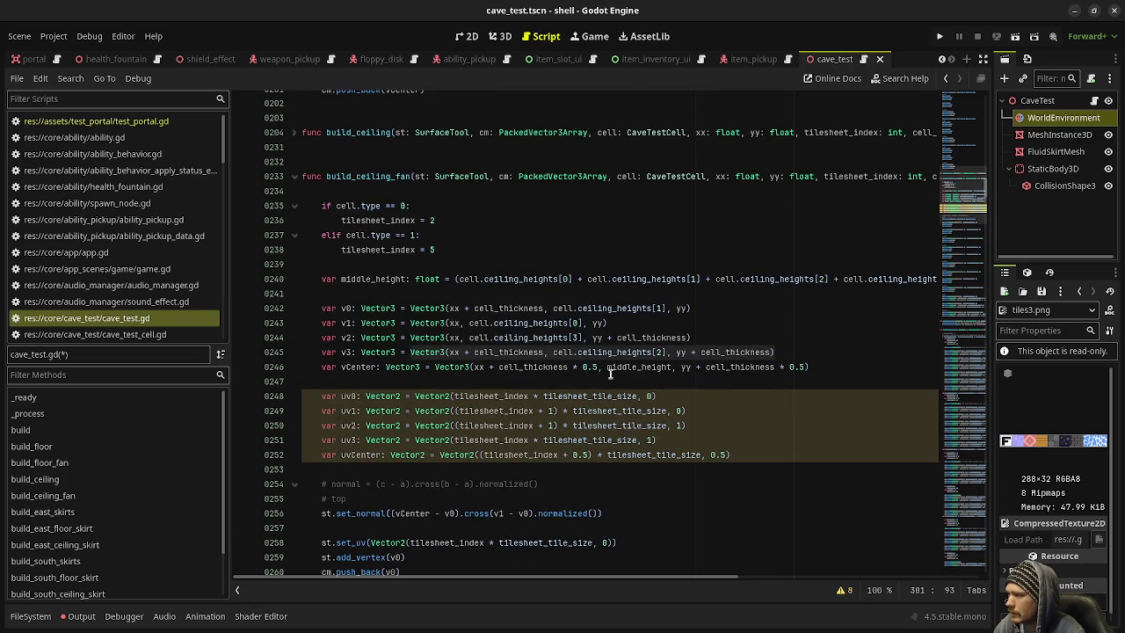
Step: Replace the left-vertex expressions on lines 301 and 302 with v3
{"action": "scroll", "coordinate": [626, 442], "scroll_direction": "down", "scroll_amount": 5}
{"action": "scroll", "coordinate": [631, 444], "scroll_direction": "down", "scroll_amount": 3}
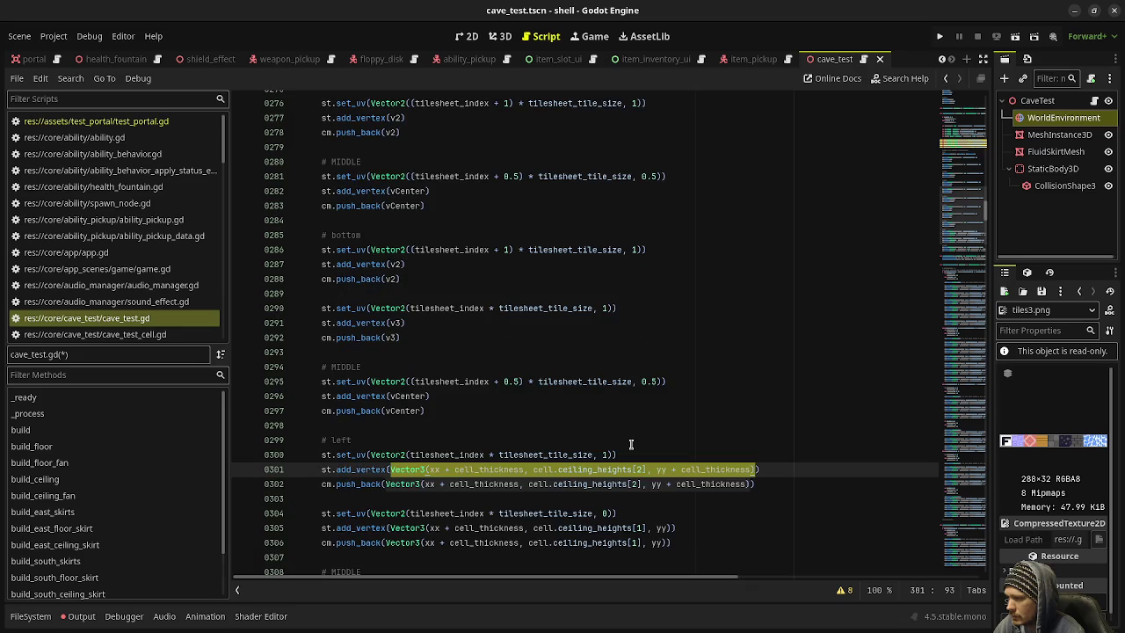
{"action": "type", "text": "v3"}
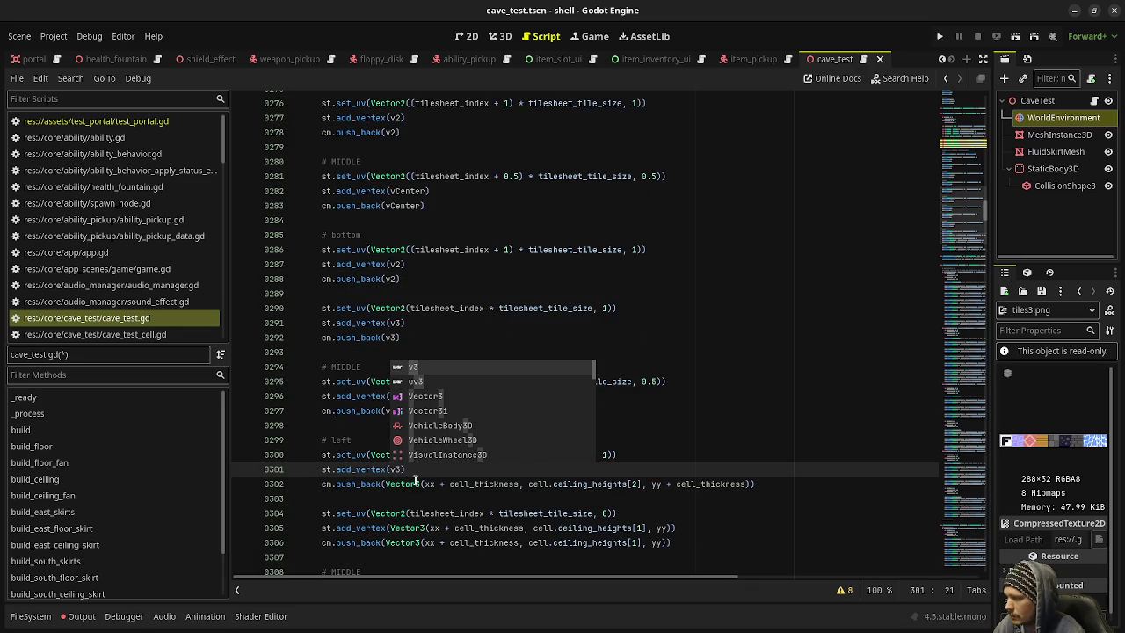
{"action": "left_click_drag", "start_coordinate": [385, 484], "coordinate": [753, 484]}
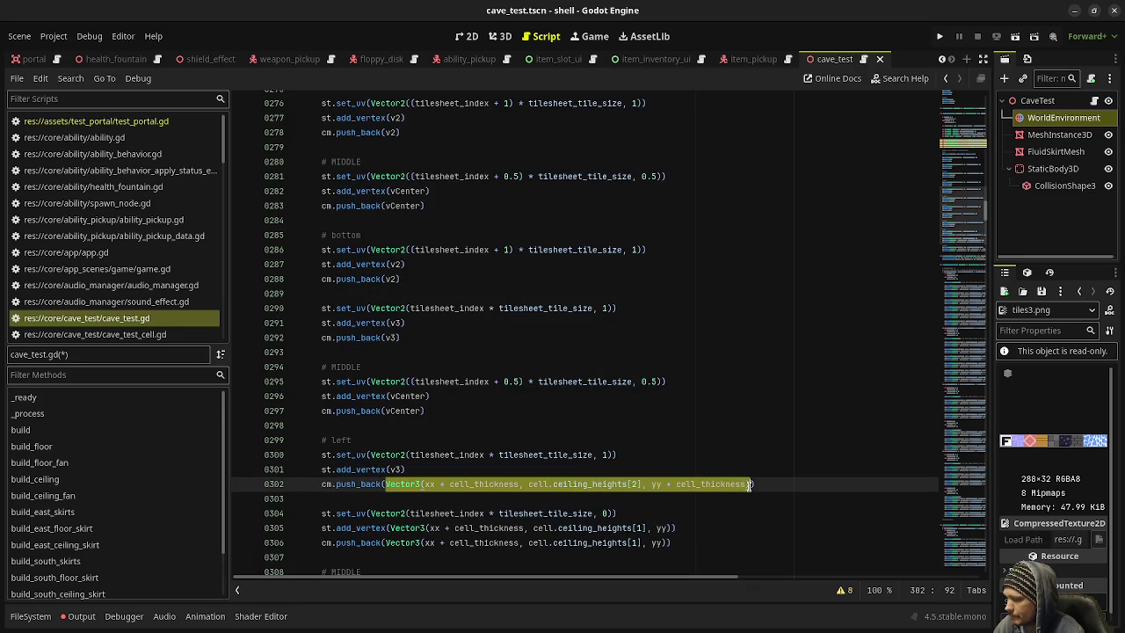
{"action": "type", "text": "v3"}
Step: Replace the vertex expressions on lines 305 and 306 with v0
{"action": "scroll", "coordinate": [682, 432], "scroll_direction": "down", "scroll_amount": 2}
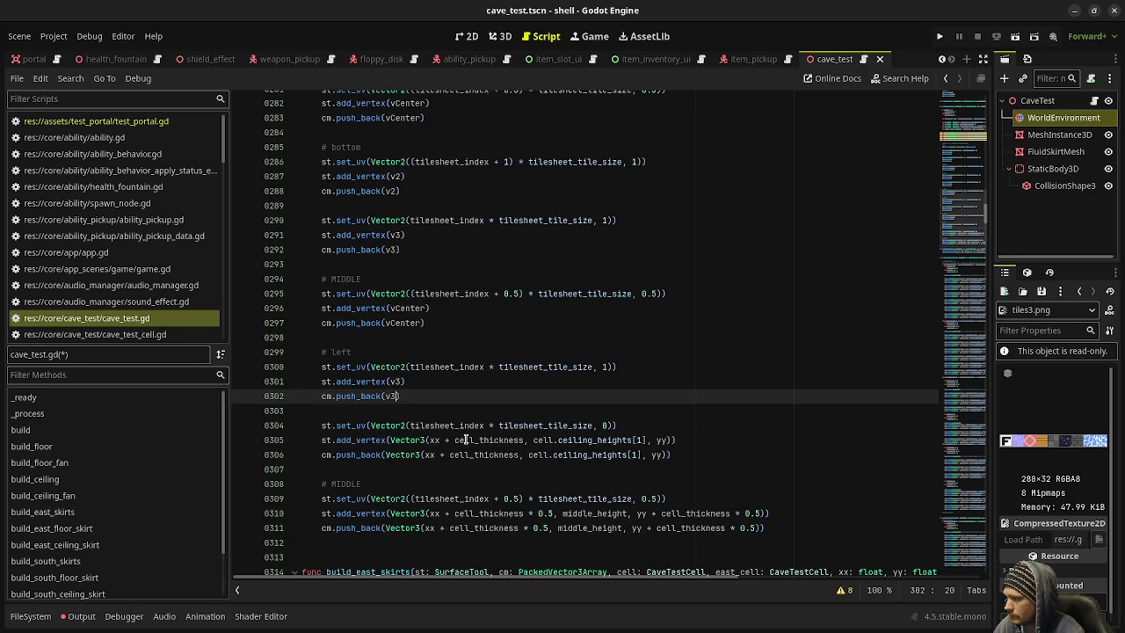
{"action": "mouse_move", "coordinate": [390, 439]}
{"action": "left_mouse_down"}
{"action": "mouse_move", "coordinate": [643, 448]}
{"action": "mouse_move", "coordinate": [670, 439]}
{"action": "left_mouse_up"}
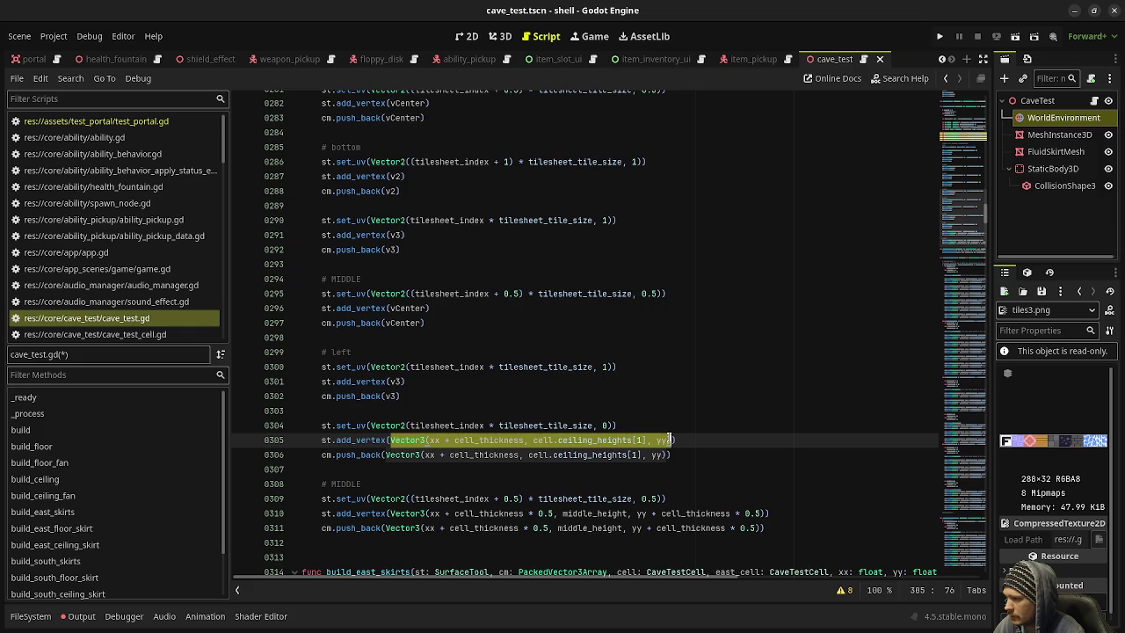
{"action": "scroll", "coordinate": [663, 448], "scroll_direction": "down", "scroll_amount": 2}
{"action": "type", "text": "v0"}
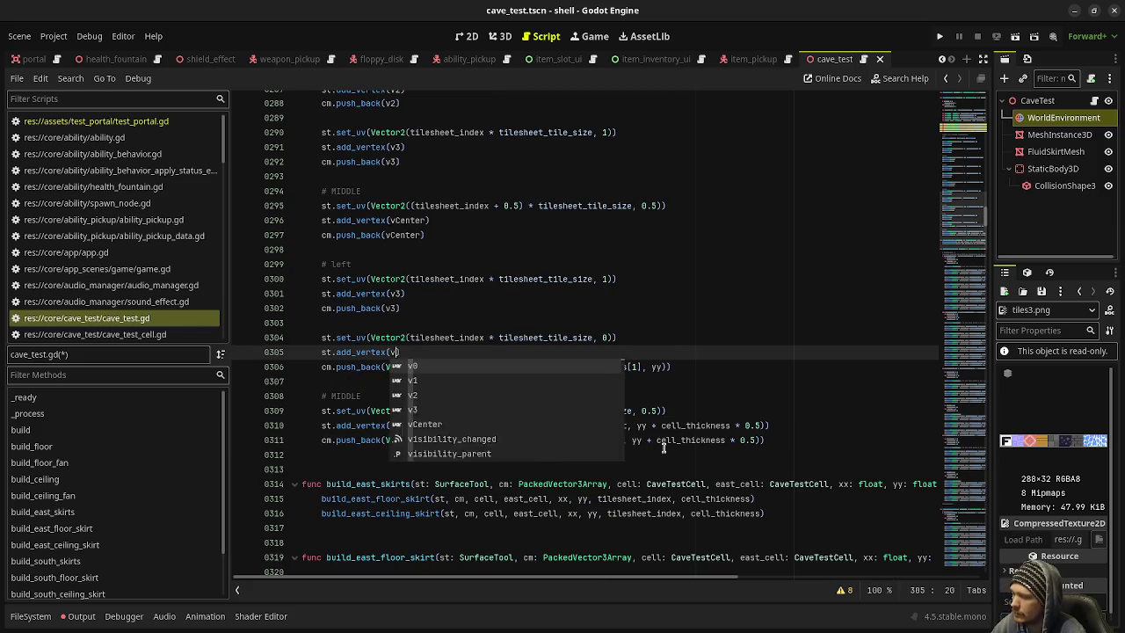
{"action": "left_click", "coordinate": [384, 366]}
{"action": "left_click_drag", "start_coordinate": [384, 367], "coordinate": [666, 369]}
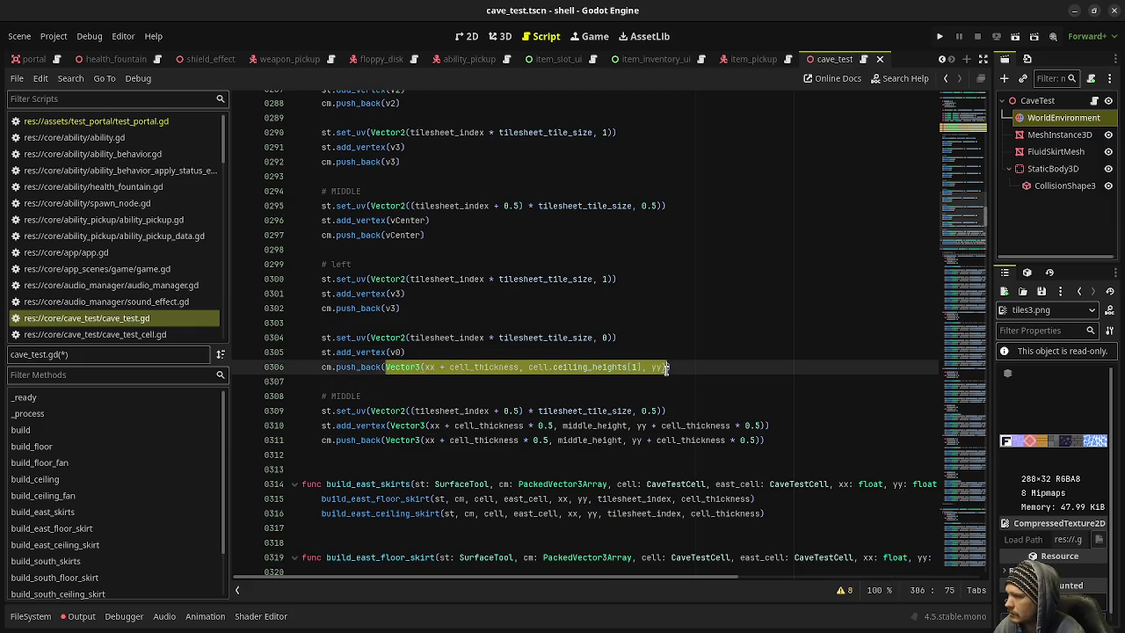
{"action": "type", "text": "v0"}
{"action": "left_click", "coordinate": [602, 290]}
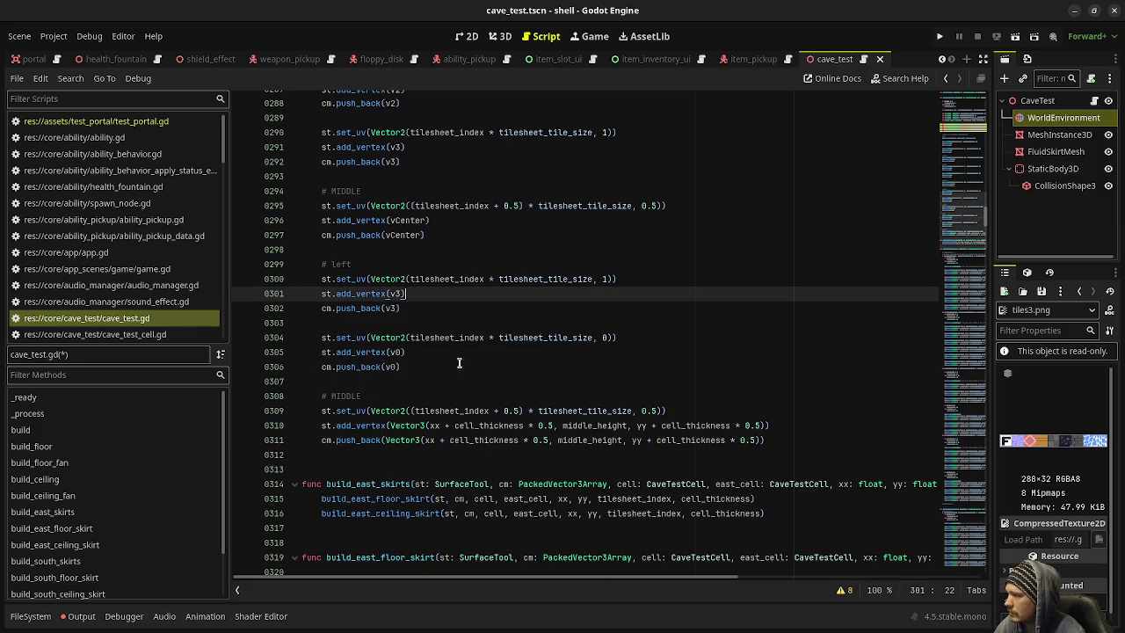
Step: Replace both middle-vertex expressions on lines 310–311 with vCenter at once and save
{"action": "left_click", "coordinate": [388, 425]}
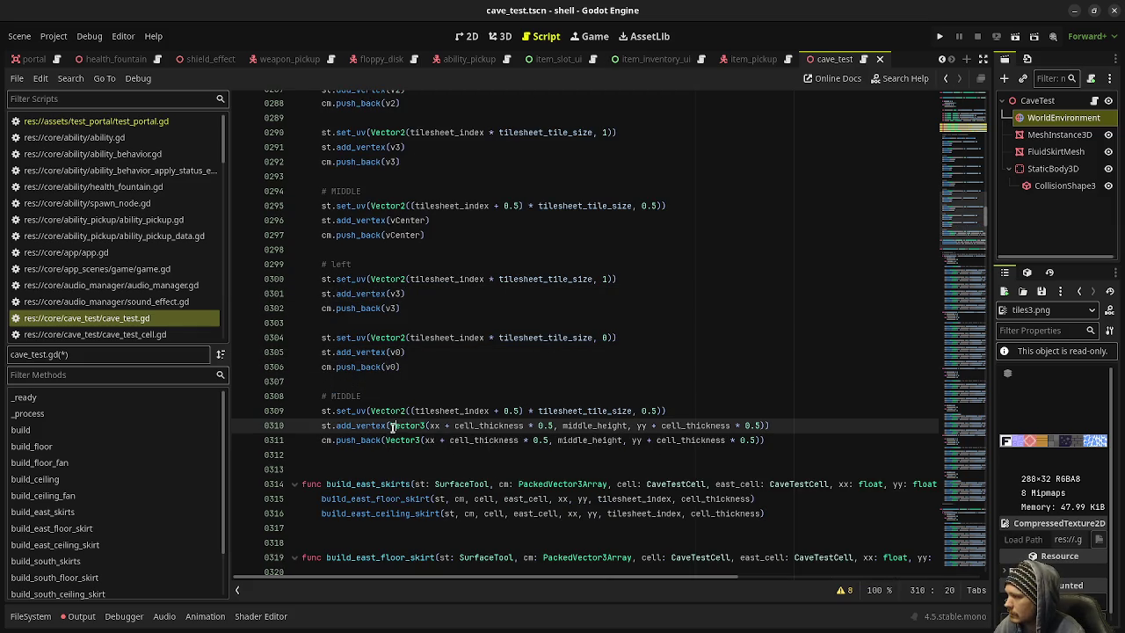
{"action": "left_click", "coordinate": [385, 425]}
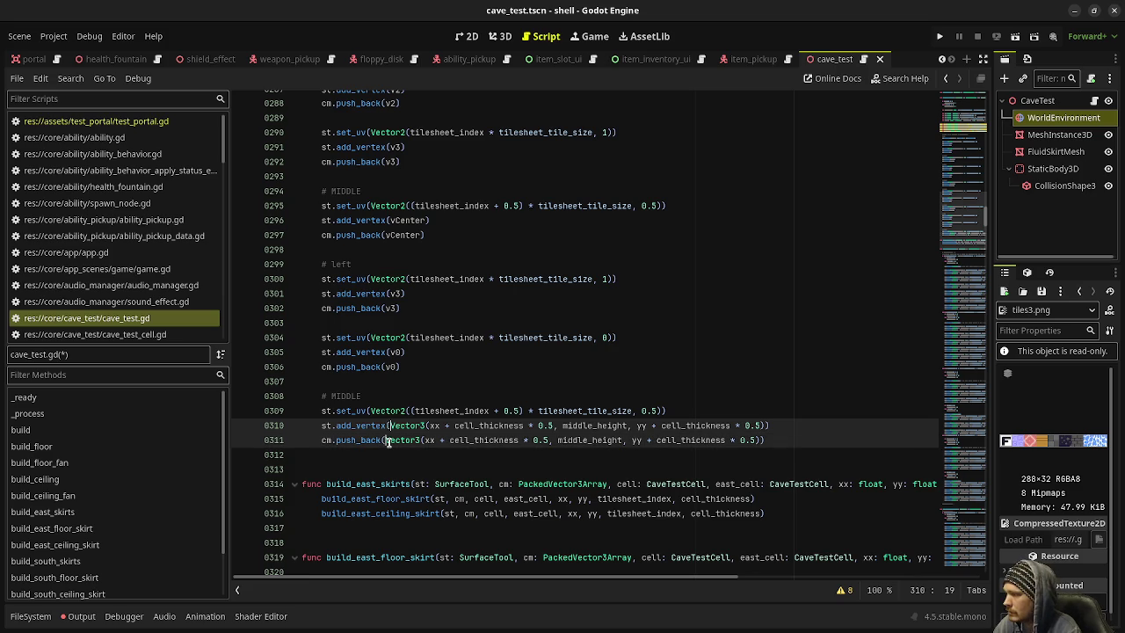
{"action": "left_click", "coordinate": [386, 441], "text": "alt"}
{"action": "key", "text": "shift+Right"}
{"action": "key", "text": "shift+Right"}
{"action": "key", "text": "shift+Right"}
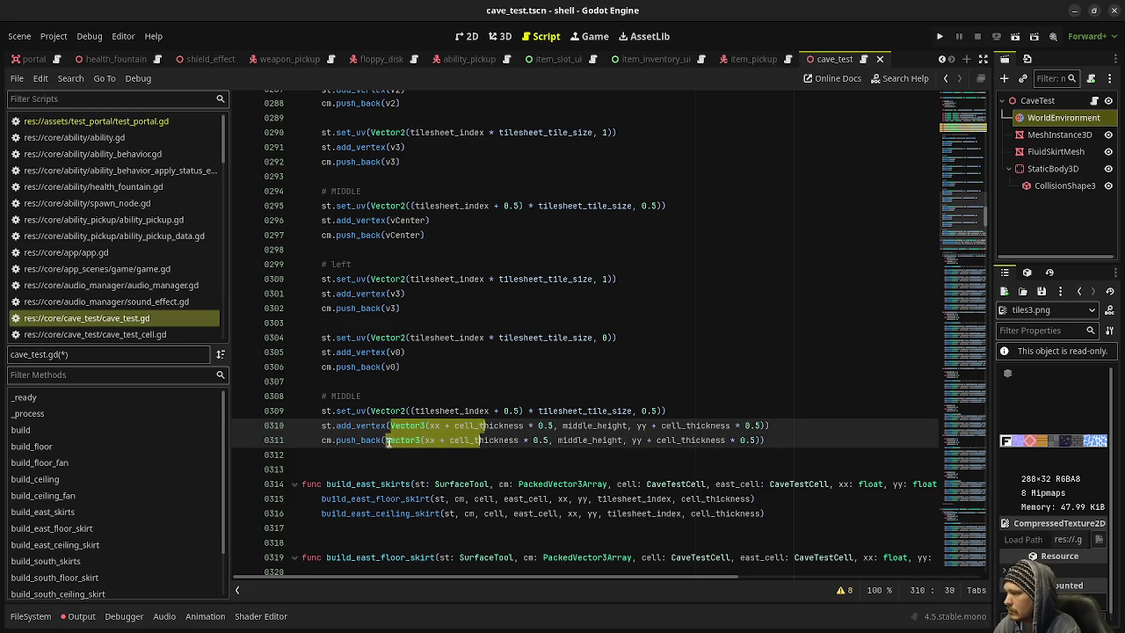
{"action": "key", "text": "shift+Right"}
{"action": "key", "text": "shift+Right"}
{"action": "key", "text": "shift+Right"}
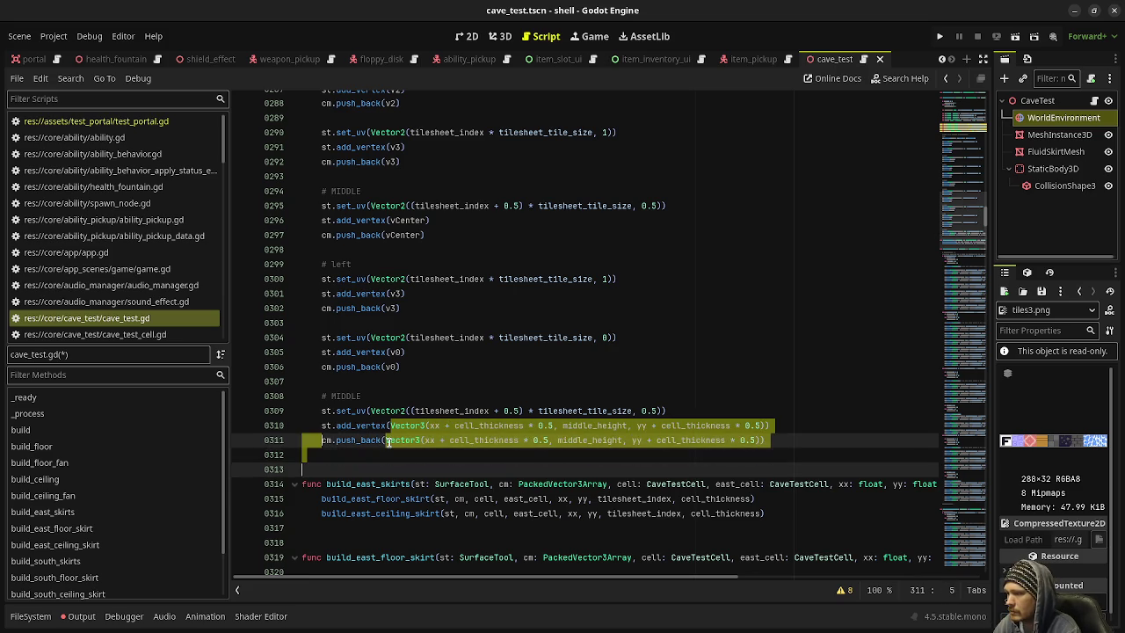
{"action": "key", "text": "shift+Left"}
{"action": "type", "text": "vCenter"}
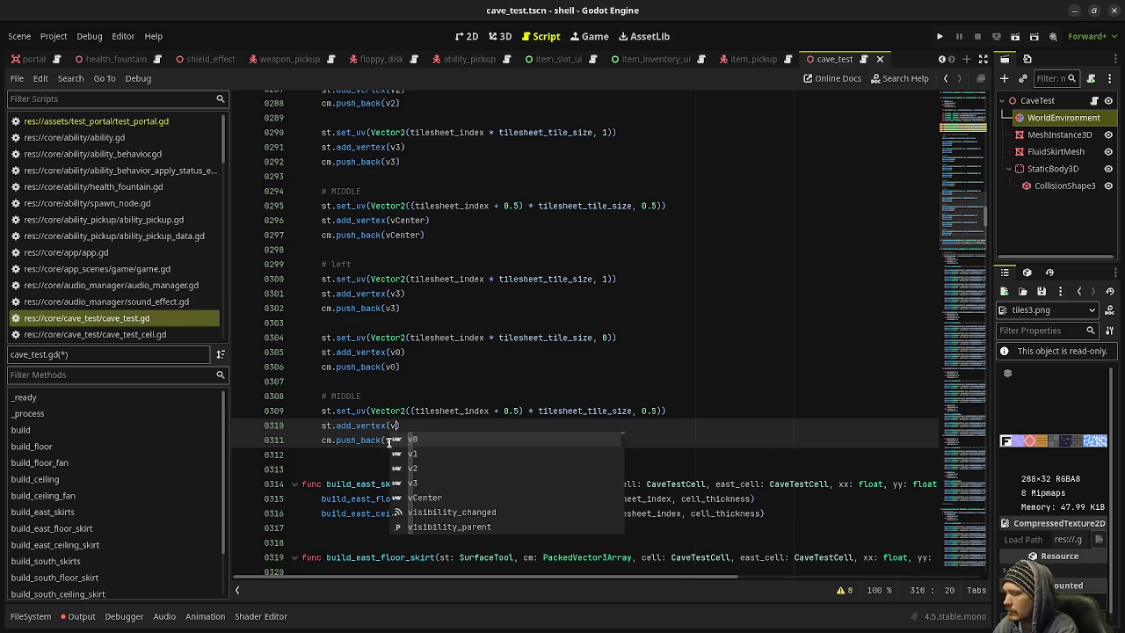
{"action": "key", "text": "ctrl+s"}
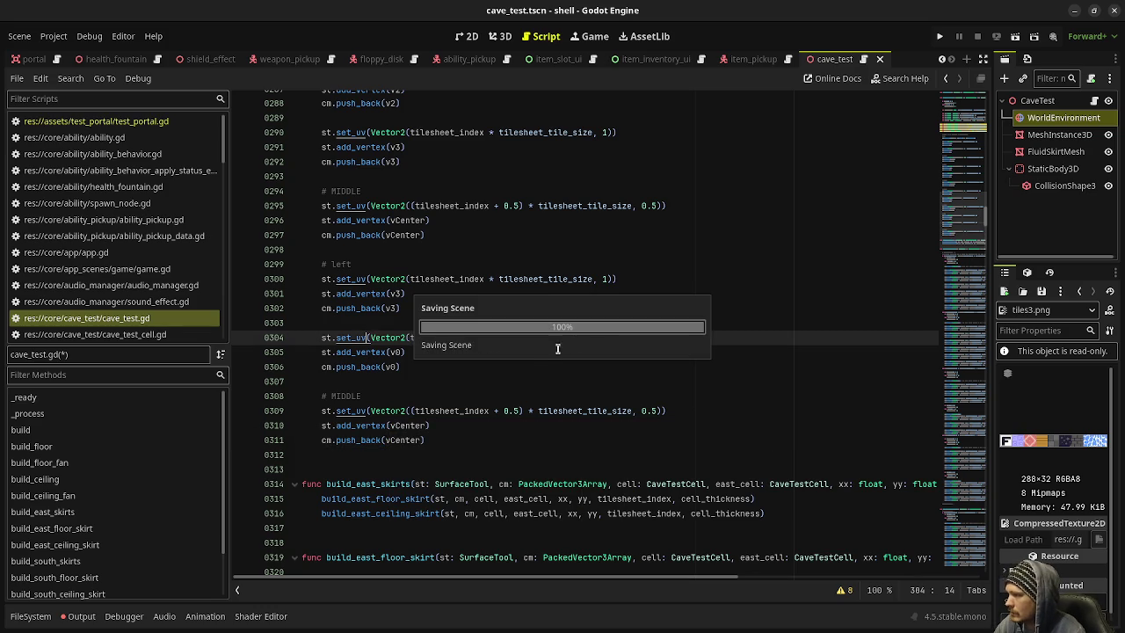
{"action": "left_click", "coordinate": [364, 335]}
{"action": "scroll", "coordinate": [475, 440], "scroll_direction": "up", "scroll_amount": 4}
{"action": "scroll", "coordinate": [475, 440], "scroll_direction": "up", "scroll_amount": 13}
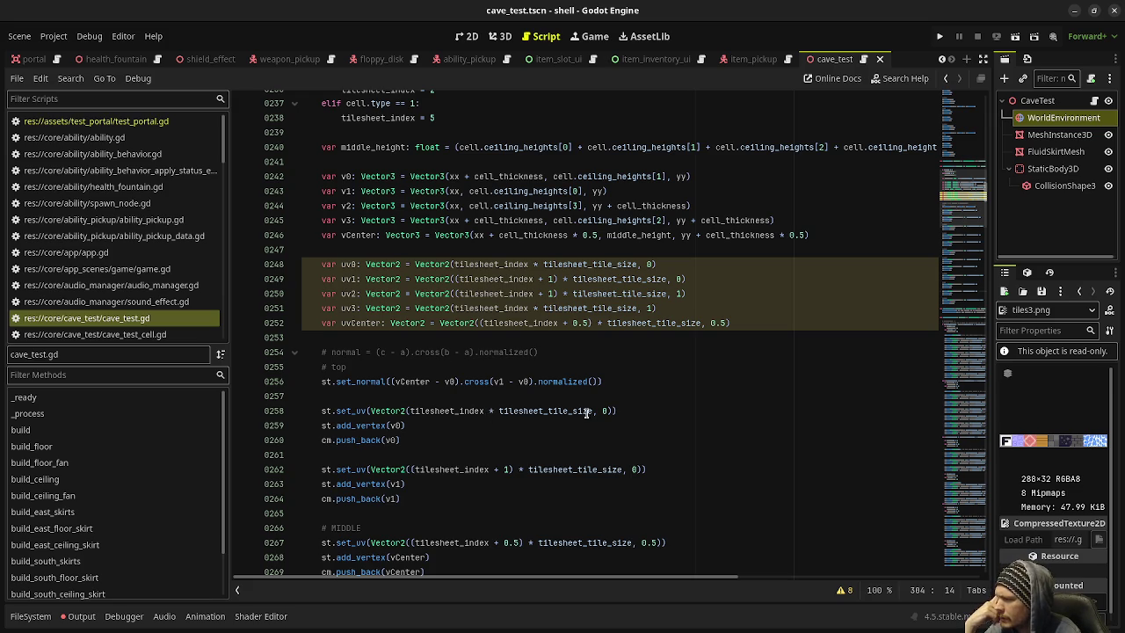
{"action": "mouse_move", "coordinate": [589, 419]}
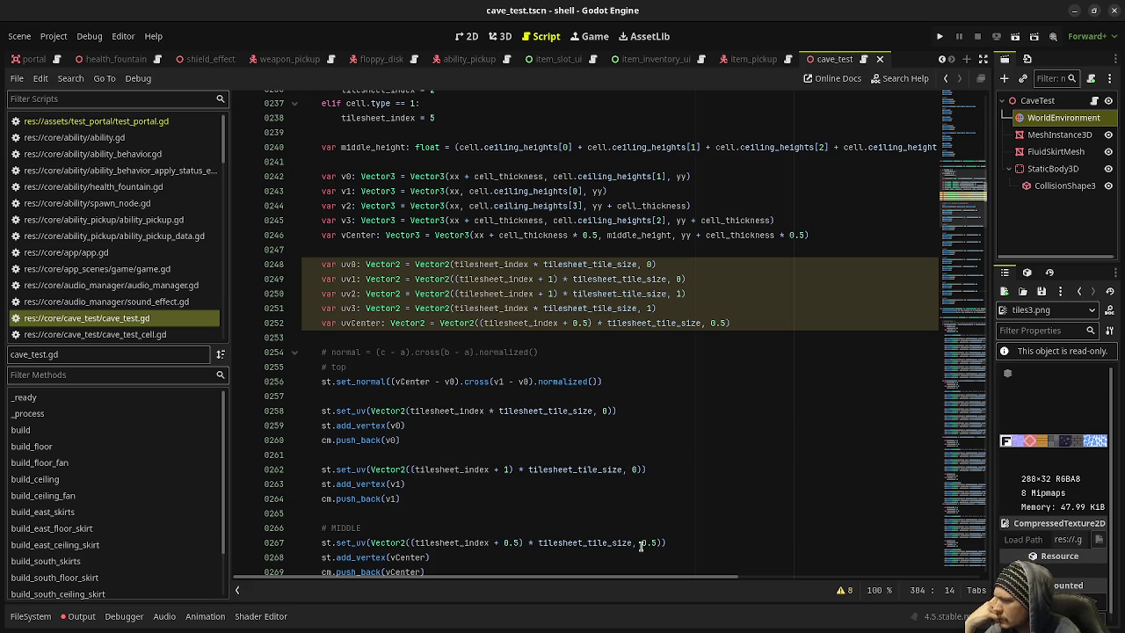
{"action": "scroll", "coordinate": [640, 546], "scroll_direction": "down", "scroll_amount": 4}
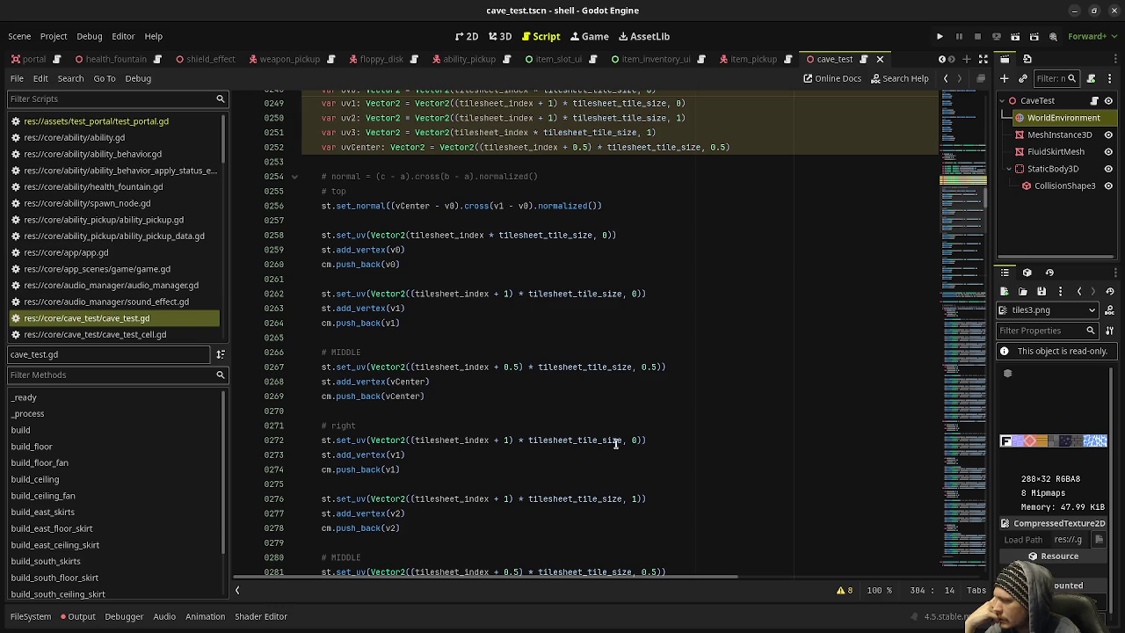
{"action": "scroll", "coordinate": [557, 534], "scroll_direction": "down", "scroll_amount": 1}
{"action": "scroll", "coordinate": [528, 550], "scroll_direction": "down", "scroll_amount": 4}
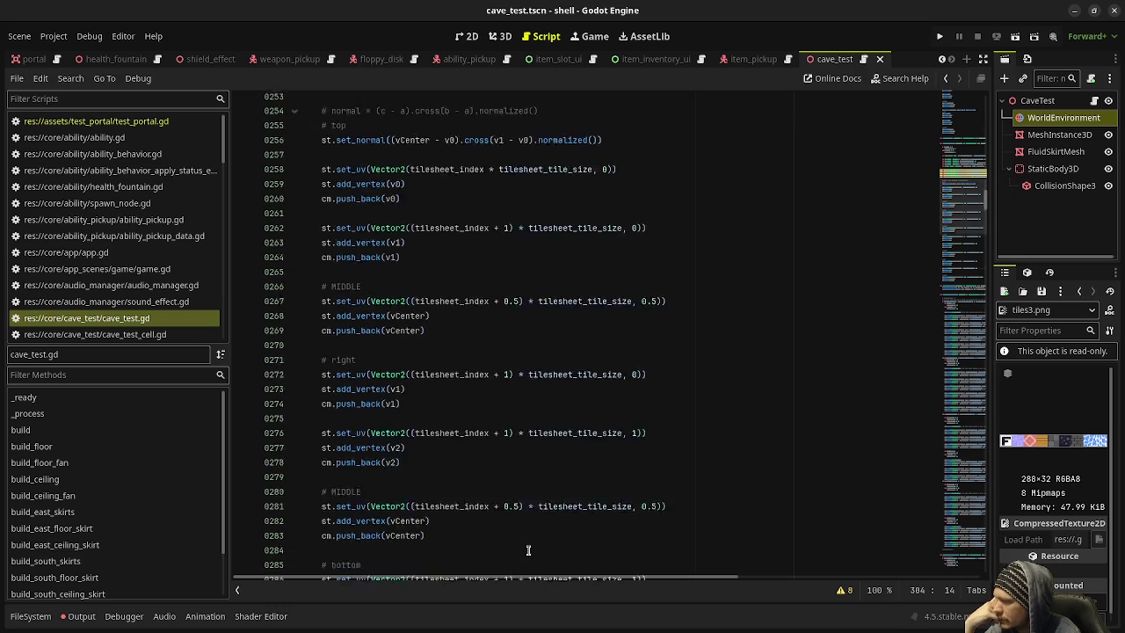
{"action": "scroll", "coordinate": [553, 444], "scroll_direction": "up", "scroll_amount": 9}
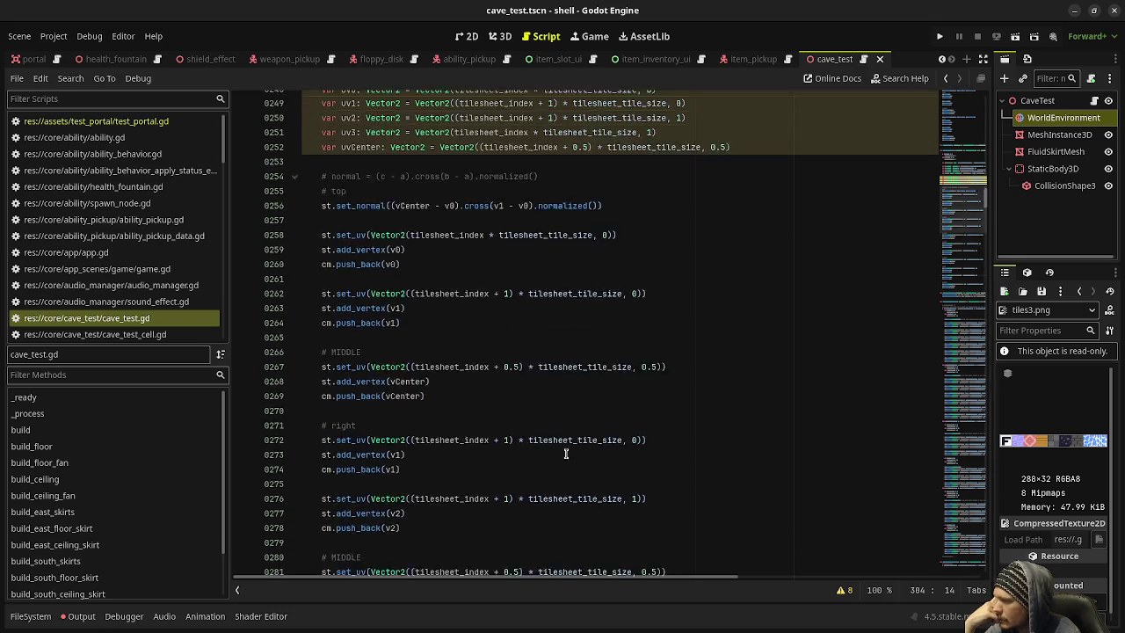
{"action": "scroll", "coordinate": [426, 424], "scroll_direction": "up", "scroll_amount": 1}
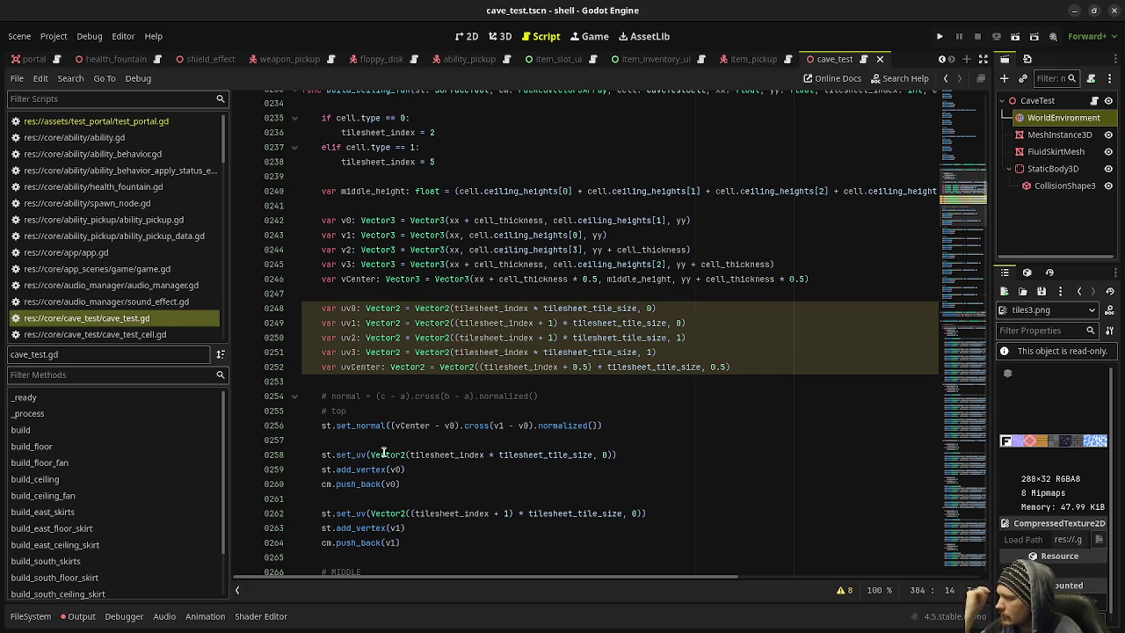
Step: Replace the inline UVs on lines 258, 262 and 267 with uv0, uv1 and uvCenter
{"action": "left_click_drag", "start_coordinate": [369, 454], "coordinate": [614, 454]}
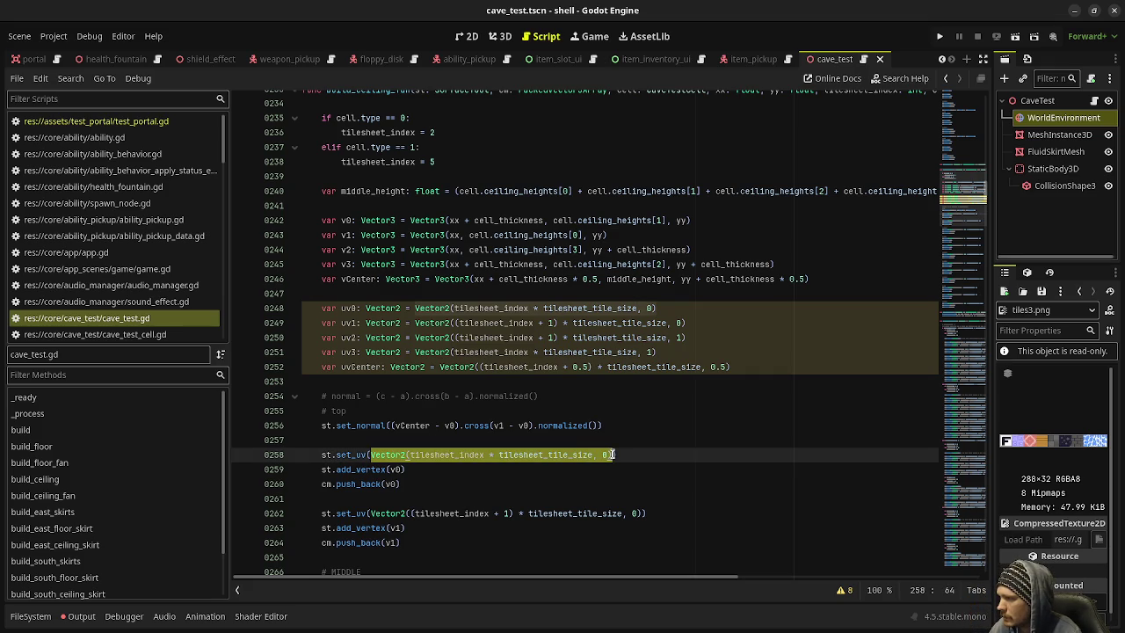
{"action": "type", "text": "uv0"}
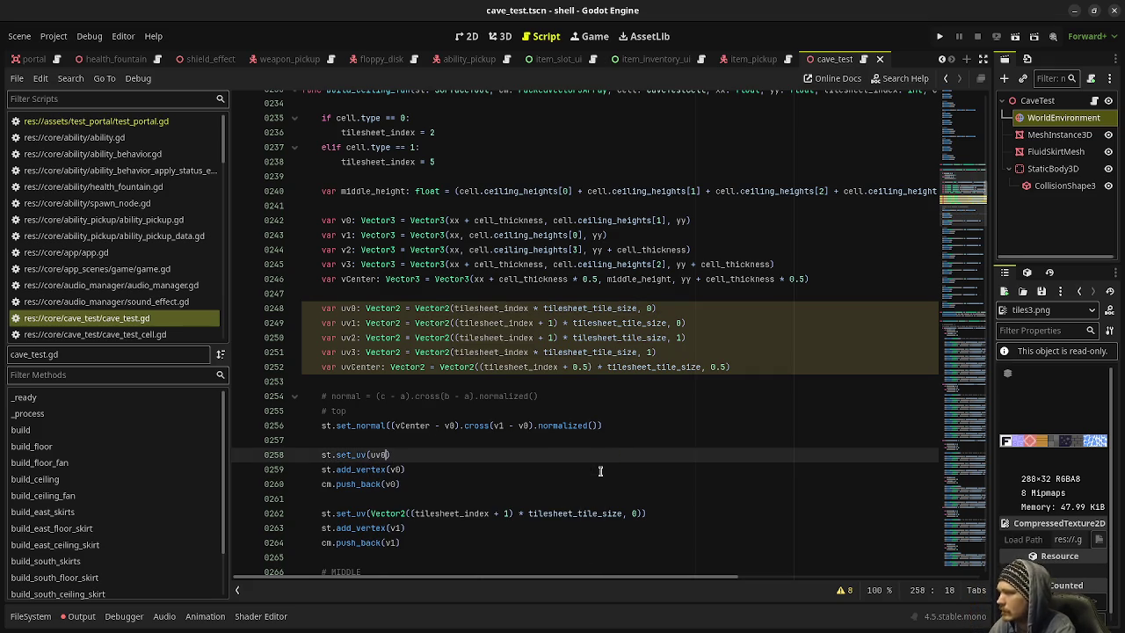
{"action": "left_click_drag", "start_coordinate": [370, 513], "coordinate": [642, 513]}
{"action": "type", "text": "uv1"}
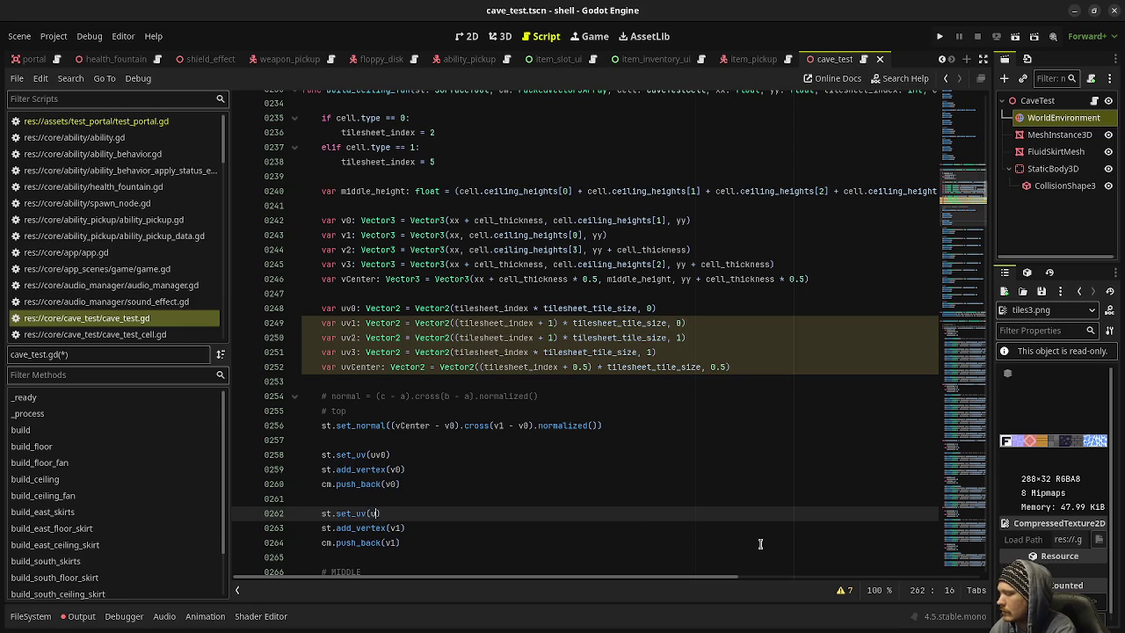
{"action": "scroll", "coordinate": [529, 474], "scroll_direction": "down", "scroll_amount": 2}
{"action": "left_click_drag", "start_coordinate": [370, 498], "coordinate": [660, 498]}
{"action": "type", "text": "uvCenter"}
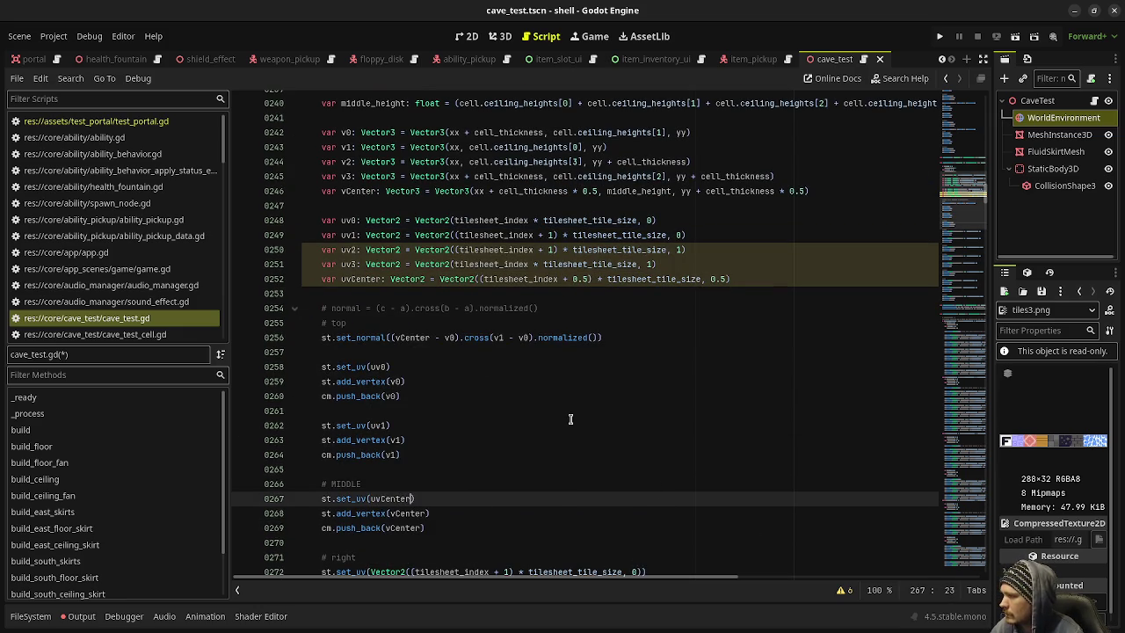
Step: Cut the hard-coded UVs on lines 272 and 276, entering uv2 on line 276
{"action": "scroll", "coordinate": [426, 496], "scroll_direction": "down", "scroll_amount": 2}
{"action": "left_click_drag", "start_coordinate": [369, 483], "coordinate": [643, 483]}
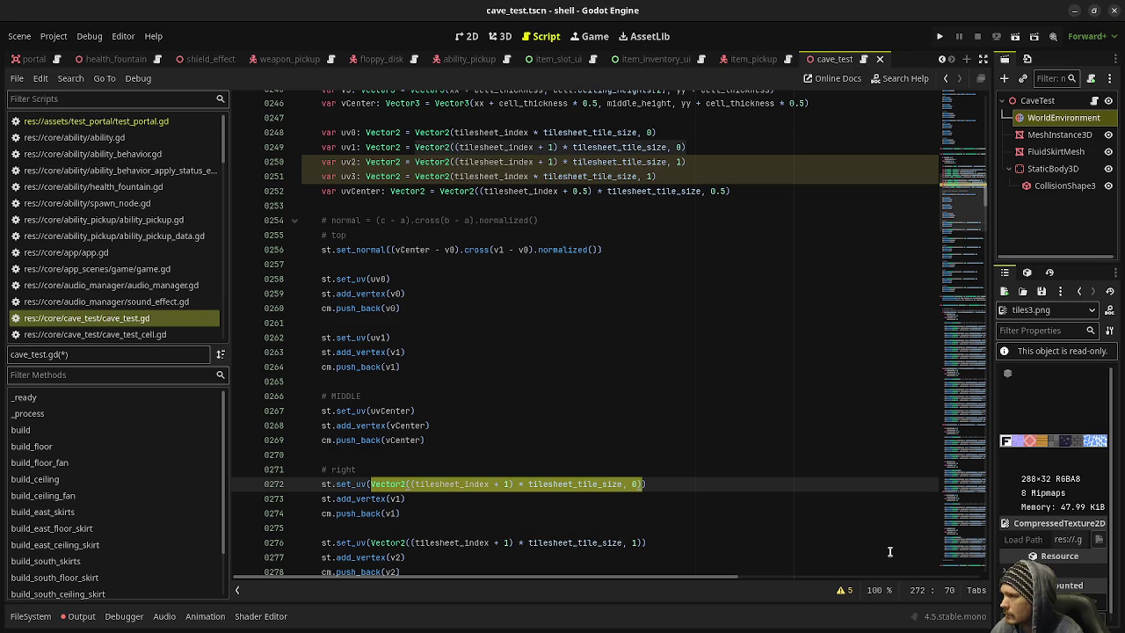
{"action": "key", "text": "ctrl+x"}
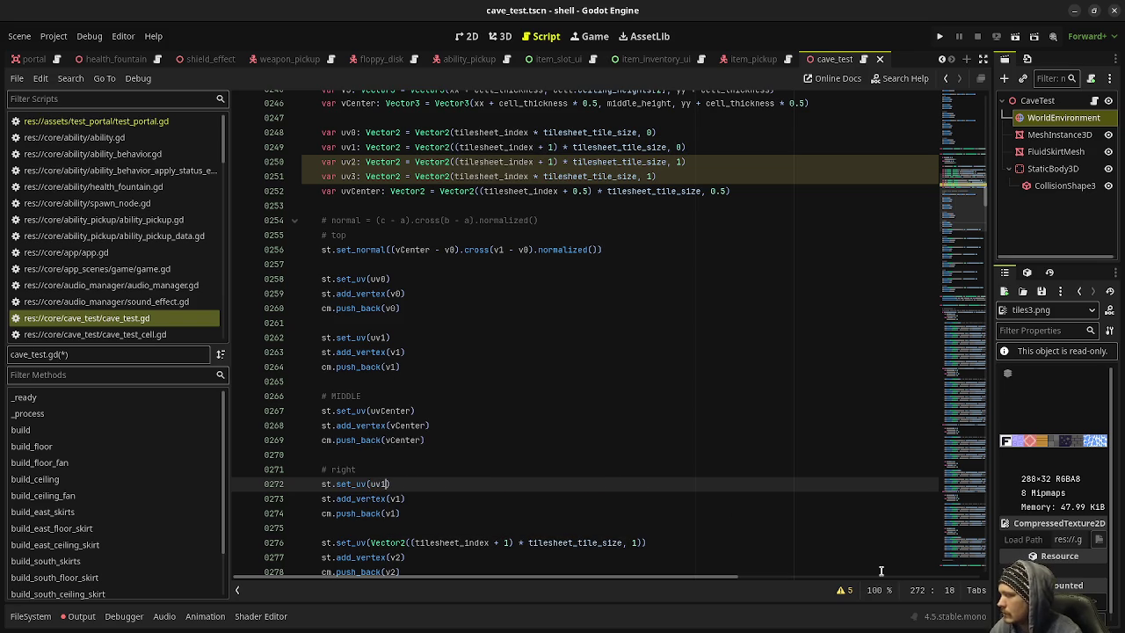
{"action": "scroll", "coordinate": [555, 461], "scroll_direction": "right", "scroll_amount": 3}
{"action": "scroll", "coordinate": [556, 460], "scroll_direction": "left", "scroll_amount": 3}
{"action": "scroll", "coordinate": [450, 487], "scroll_direction": "down", "scroll_amount": 3}
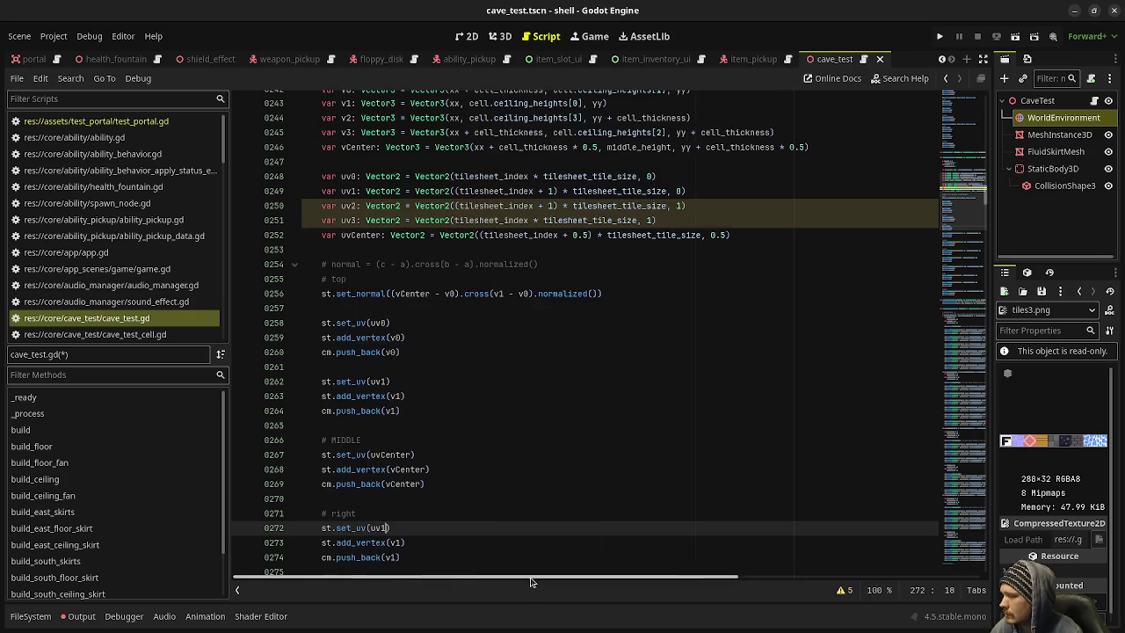
{"action": "left_click_drag", "start_coordinate": [373, 410], "coordinate": [644, 410]}
{"action": "key", "text": "ctrl+x"}
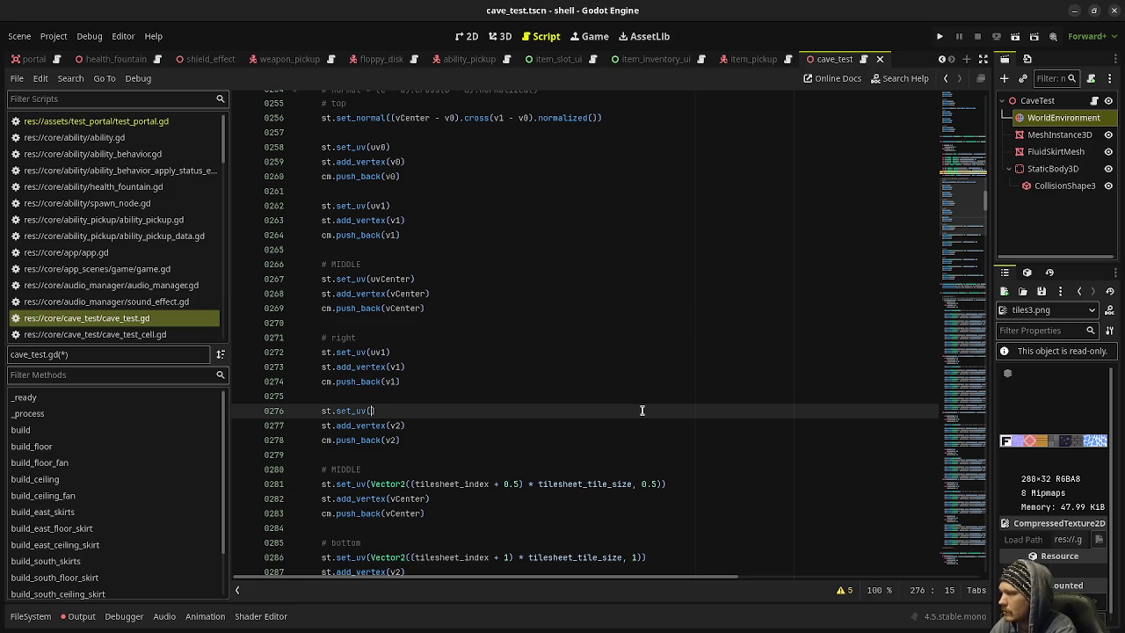
{"action": "type", "text": "v2"}
{"action": "key", "text": "Escape"}
{"action": "key", "text": "End"}
{"action": "key", "text": "Up"}
{"action": "key", "text": "Up"}
{"action": "key", "text": "Up"}
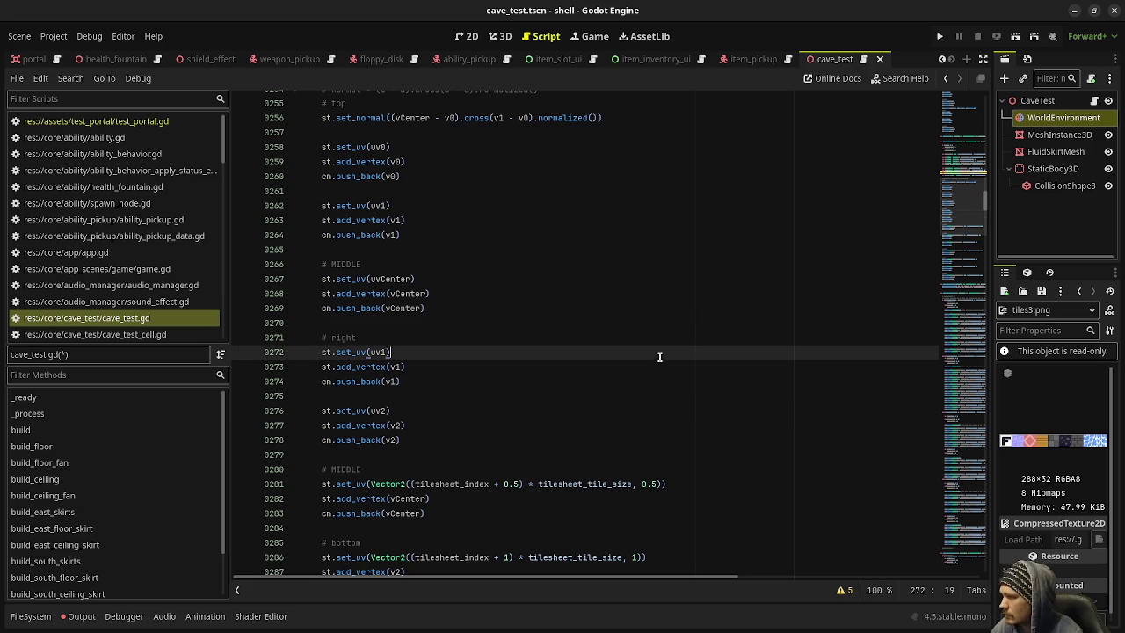
Step: Replace the middle UV expression on line 281 with uvCenter
{"action": "left_click", "coordinate": [370, 483]}
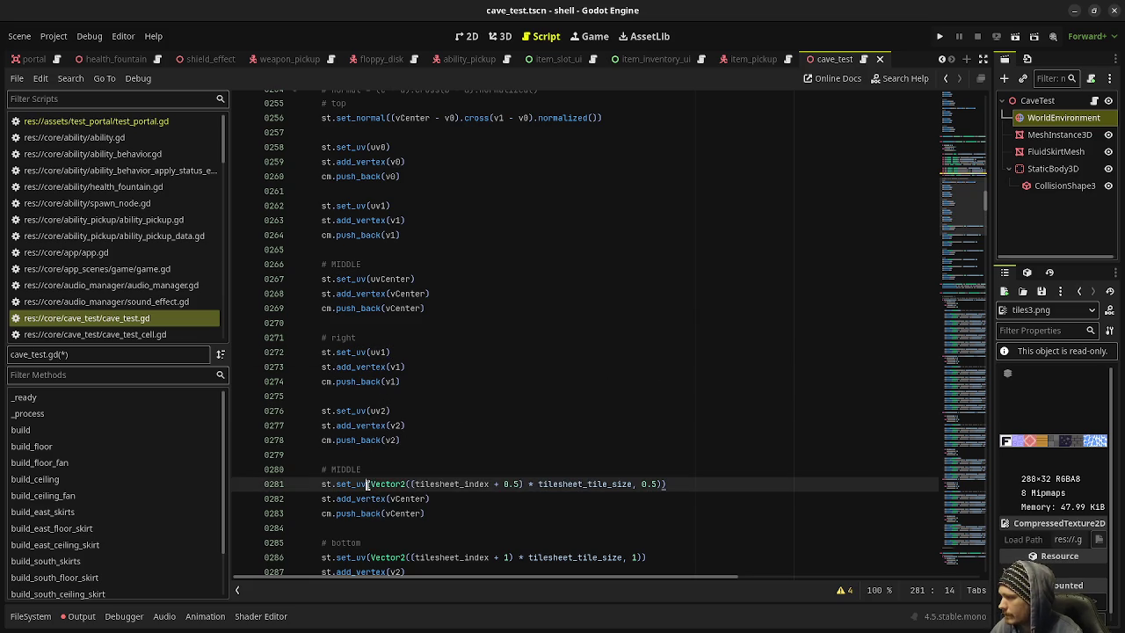
{"action": "left_click_drag", "start_coordinate": [370, 483], "coordinate": [663, 483]}
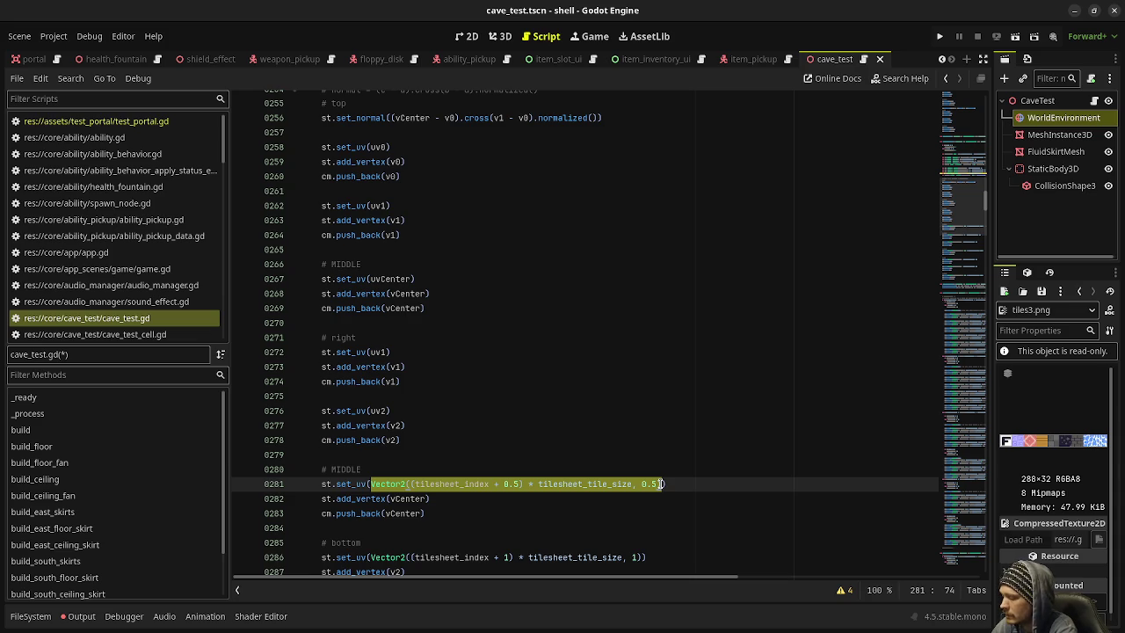
{"action": "type", "text": "uv(vC"}
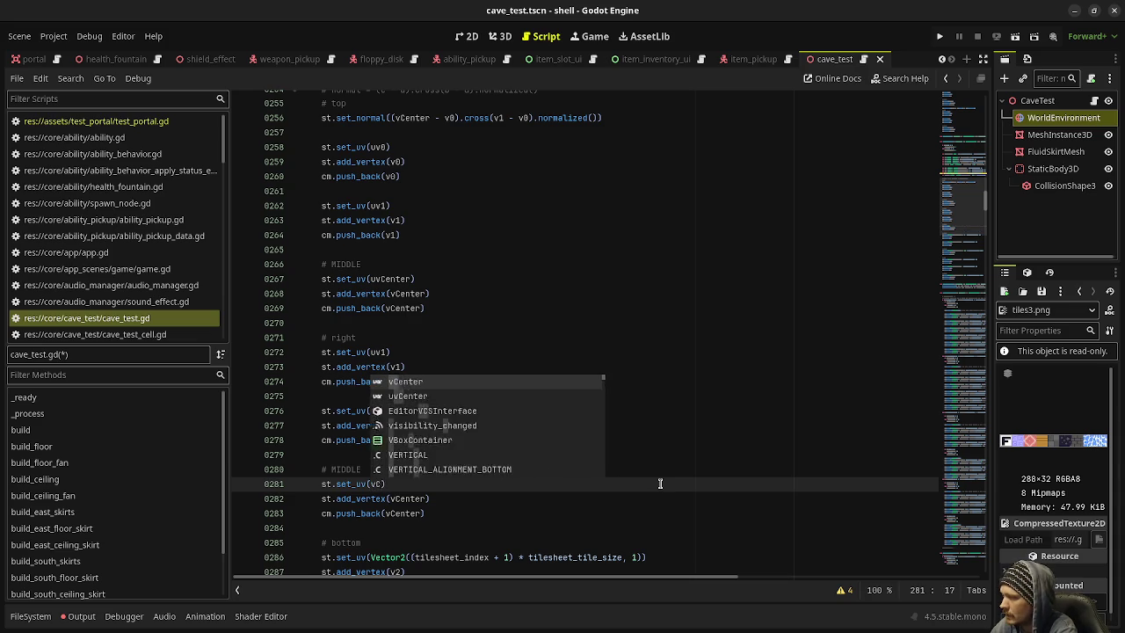
{"action": "key", "text": "Escape"}
{"action": "type", "text": "vCenter"}
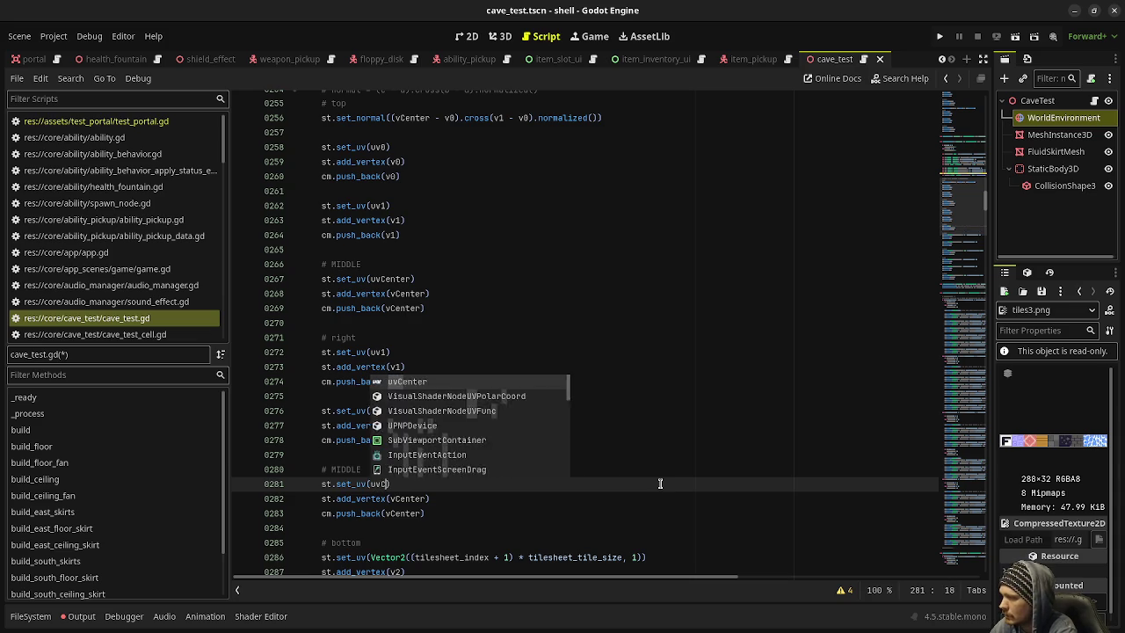
Step: Set the UVs on lines 286 and 290 to uv2 and uv3
{"action": "scroll", "coordinate": [583, 436], "scroll_direction": "down", "scroll_amount": 2}
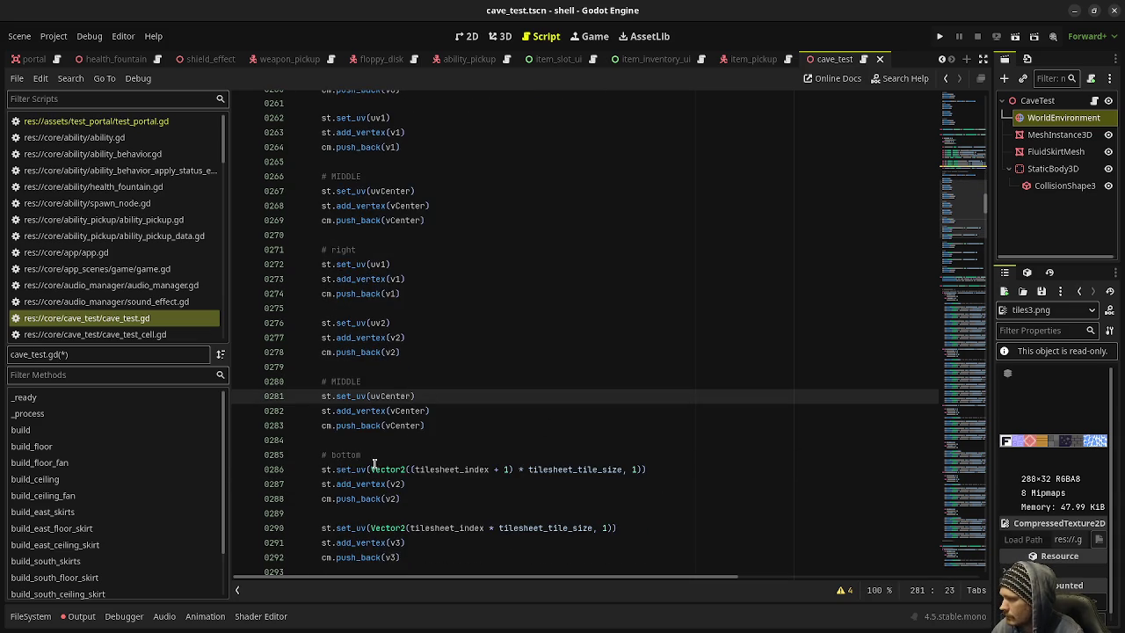
{"action": "left_click_drag", "start_coordinate": [370, 469], "coordinate": [642, 471]}
{"action": "scroll", "coordinate": [632, 479], "scroll_direction": "up", "scroll_amount": 8}
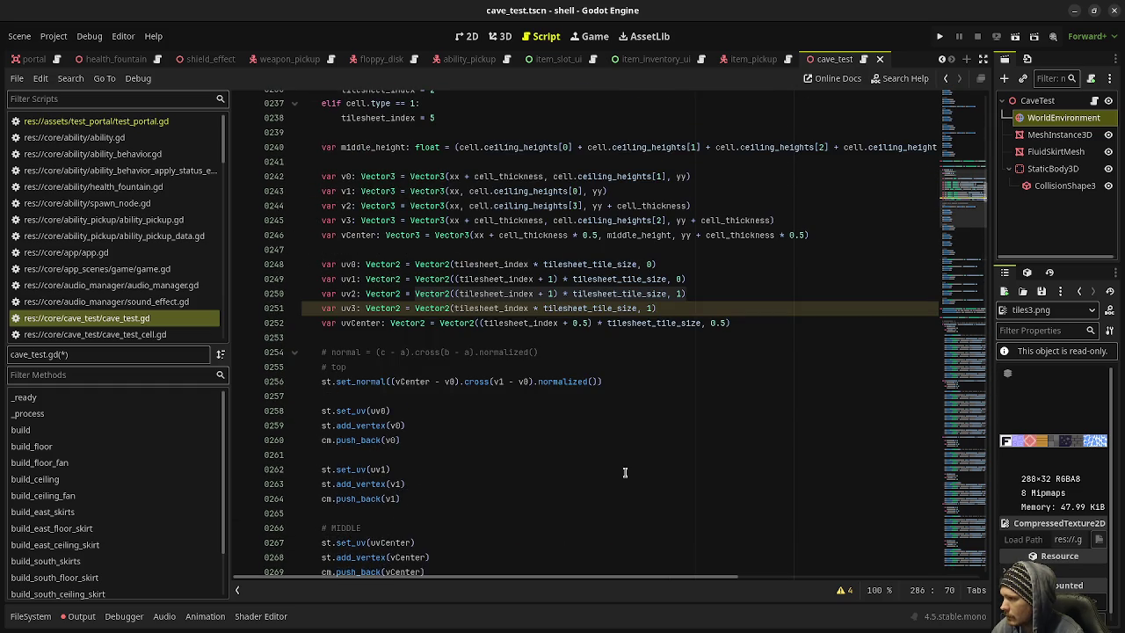
{"action": "scroll", "coordinate": [624, 471], "scroll_direction": "down", "scroll_amount": 10}
{"action": "type", "text": "uv2"}
{"action": "left_click", "coordinate": [370, 439]}
{"action": "left_click_drag", "start_coordinate": [370, 439], "coordinate": [614, 439]}
{"action": "type", "text": "uv3"}
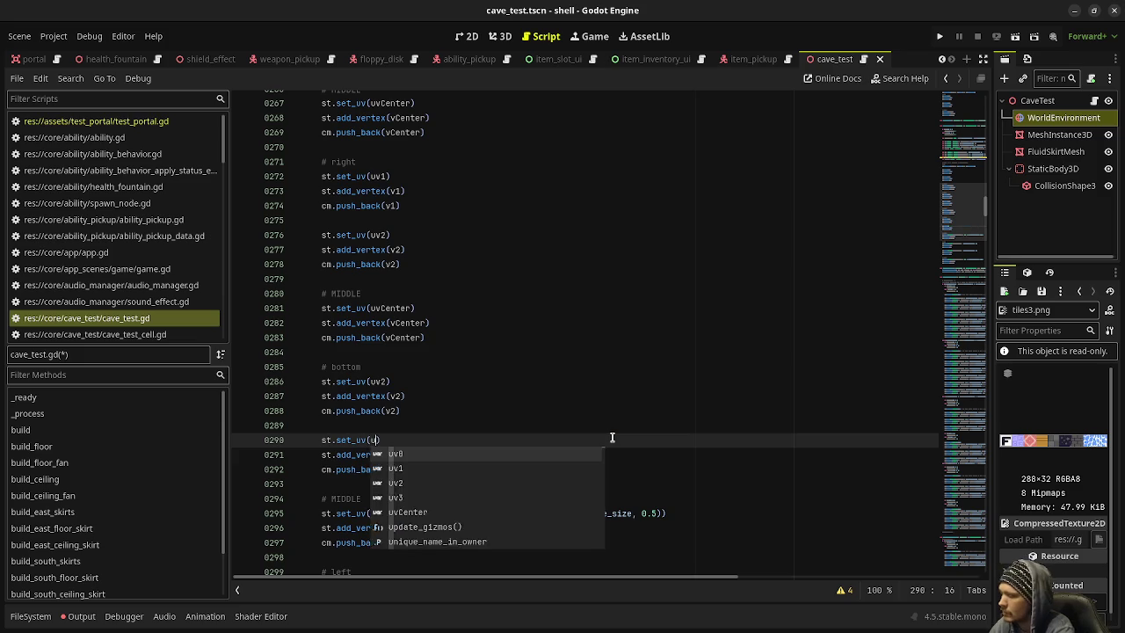
Step: Set line 295's UV to uvCenter and line 300's UV to uv3
{"action": "scroll", "coordinate": [528, 404], "scroll_direction": "down", "scroll_amount": 2}
{"action": "left_click_drag", "start_coordinate": [370, 425], "coordinate": [664, 426]}
{"action": "type", "text": "vCenter"}
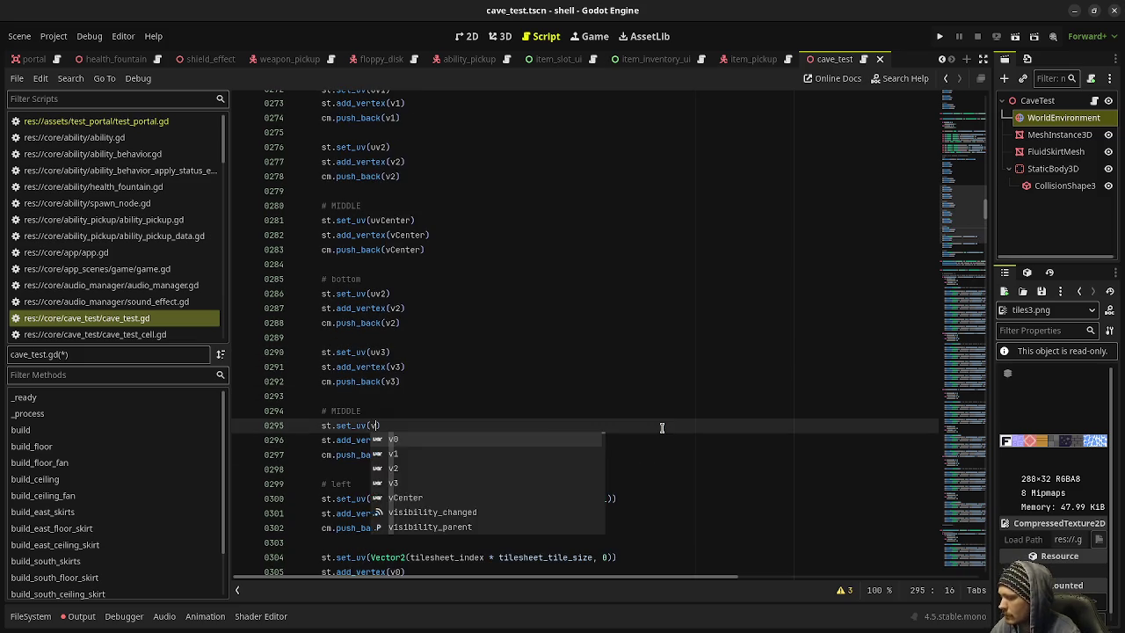
{"action": "scroll", "coordinate": [482, 356], "scroll_direction": "down", "scroll_amount": 2}
{"action": "left_click_drag", "start_coordinate": [370, 410], "coordinate": [606, 411]}
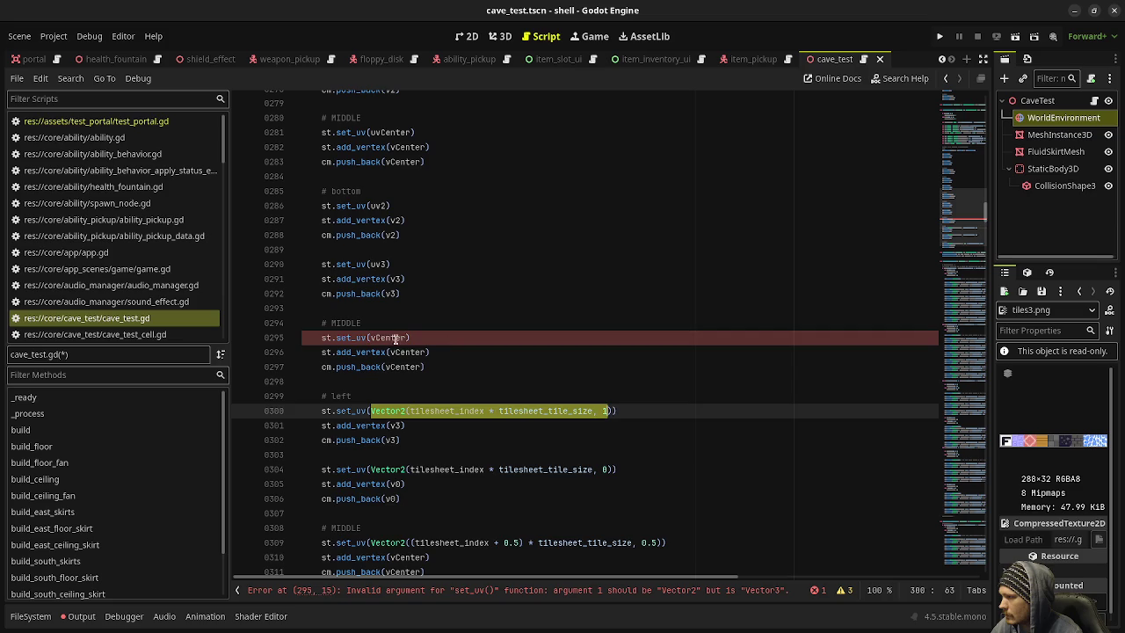
{"action": "left_click", "coordinate": [368, 337]}
{"action": "type", "text": "u"}
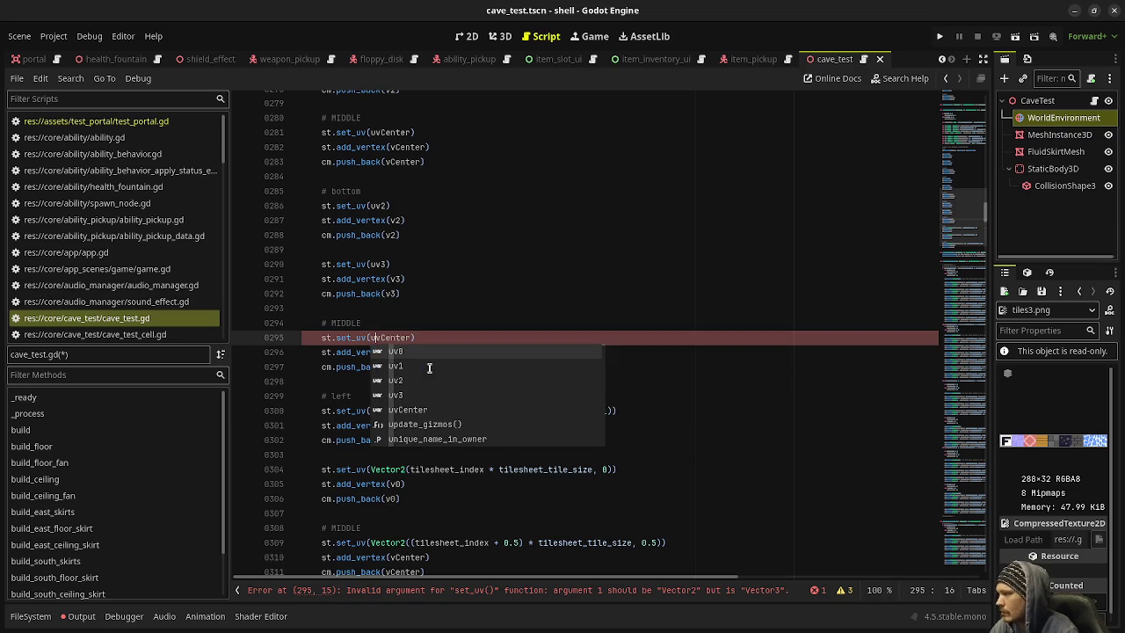
{"action": "left_click", "coordinate": [616, 283]}
{"action": "left_click_drag", "start_coordinate": [372, 410], "coordinate": [614, 411]}
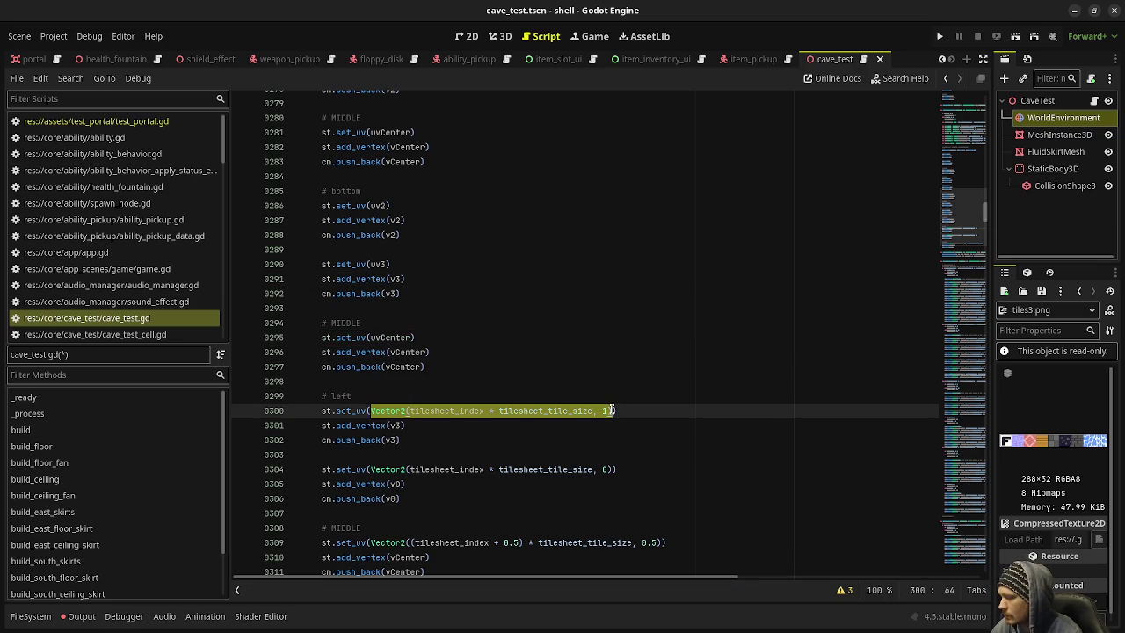
{"action": "type", "text": "uv3"}
{"action": "left_click", "coordinate": [525, 340]}
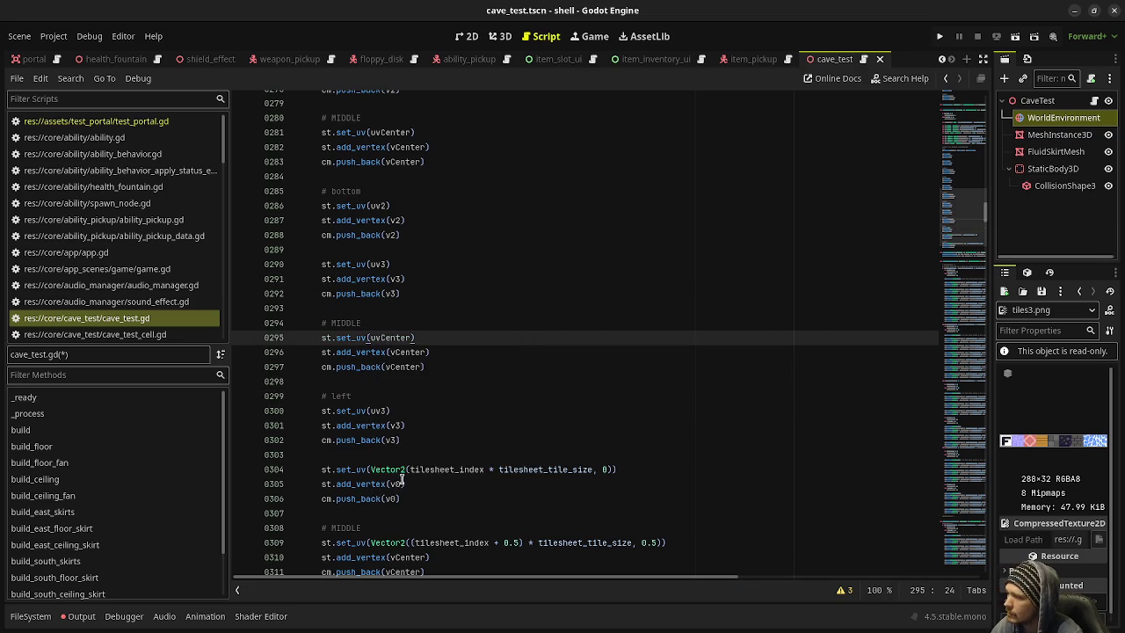
Step: Set lines 304 and 309 to uv0 and uvCenter, then save the script
{"action": "left_click", "coordinate": [370, 469]}
{"action": "left_click", "coordinate": [611, 469], "text": "shift"}
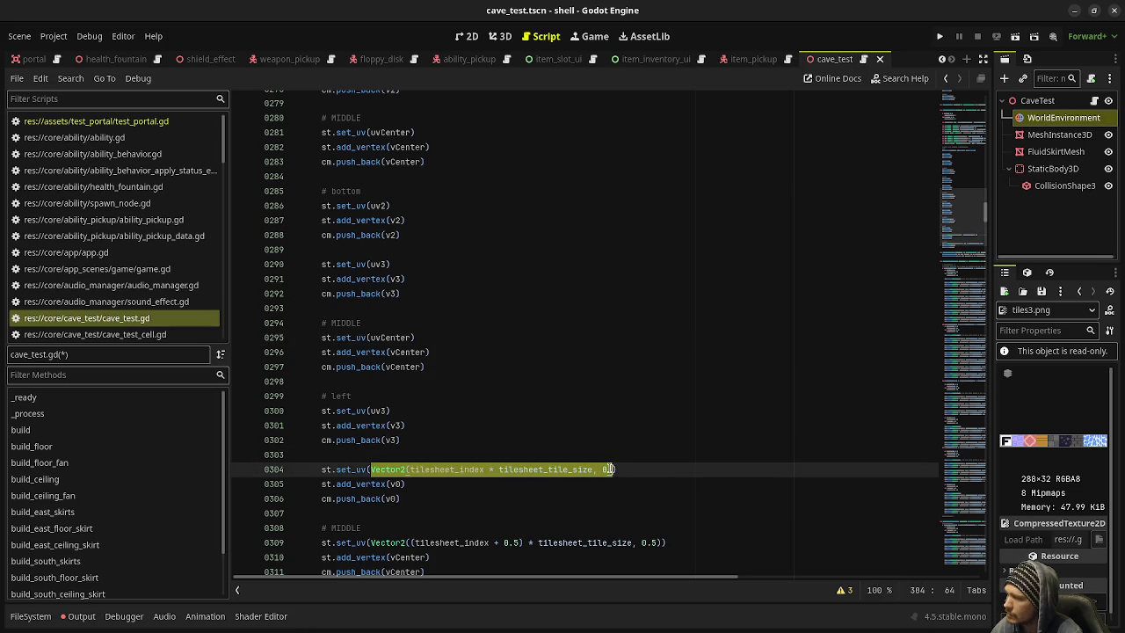
{"action": "type", "text": "uv0"}
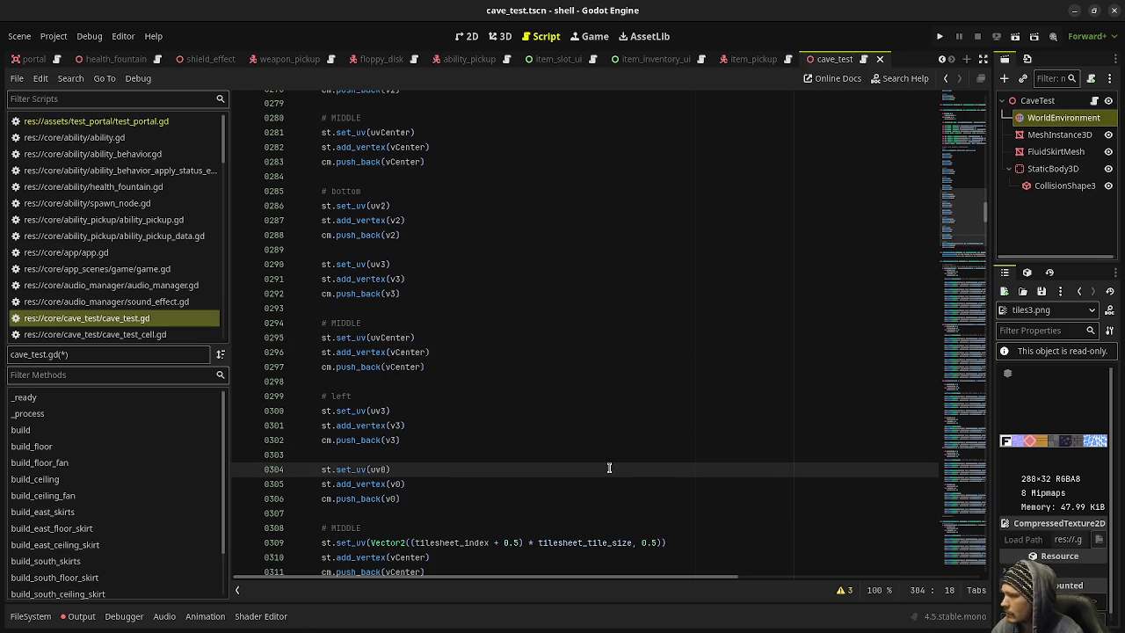
{"action": "scroll", "coordinate": [469, 464], "scroll_direction": "down", "scroll_amount": 1}
{"action": "left_click_drag", "start_coordinate": [370, 498], "coordinate": [663, 498]}
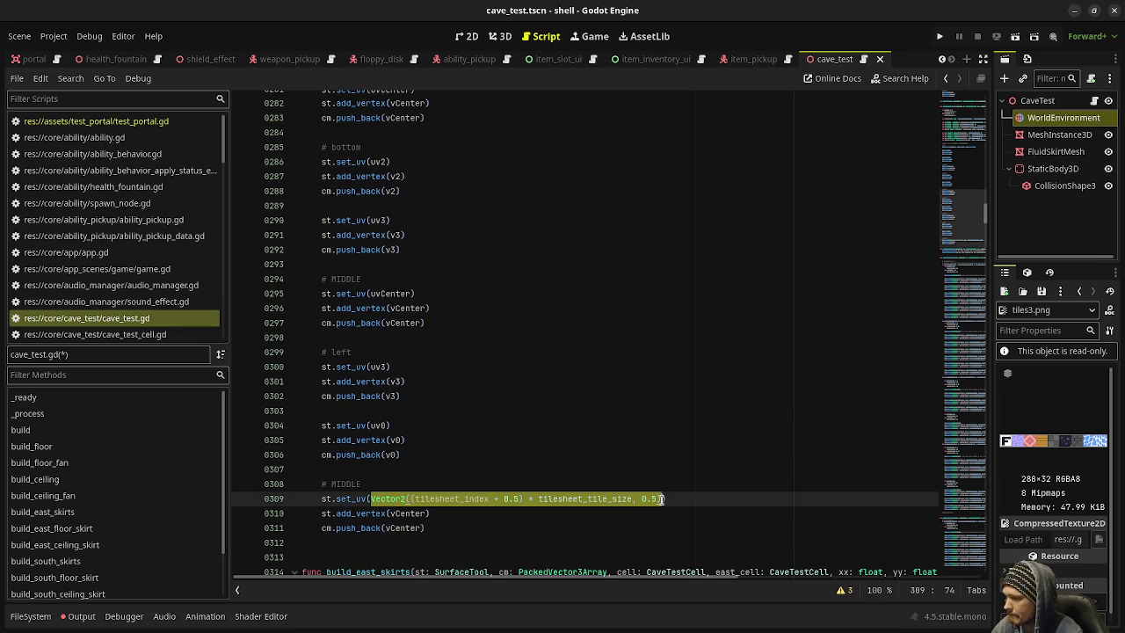
{"action": "type", "text": "uvCenter"}
{"action": "key", "text": "ctrl+s"}
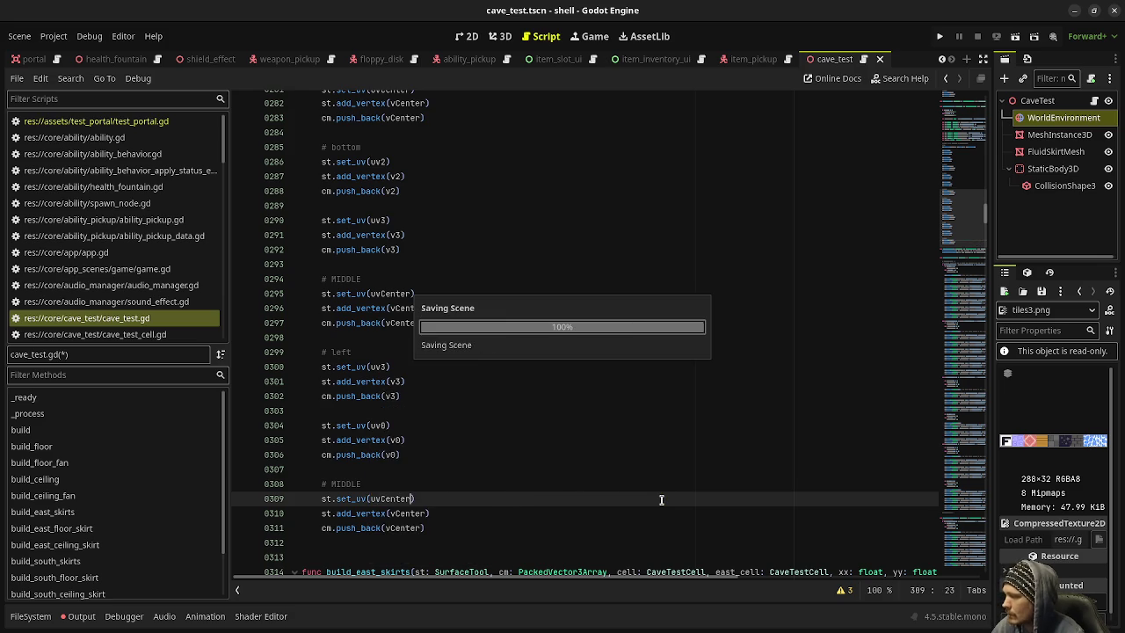
Step: Copy the existing set_normal line for reuse on the other triangles
{"action": "scroll", "coordinate": [535, 479], "scroll_direction": "up", "scroll_amount": 10}
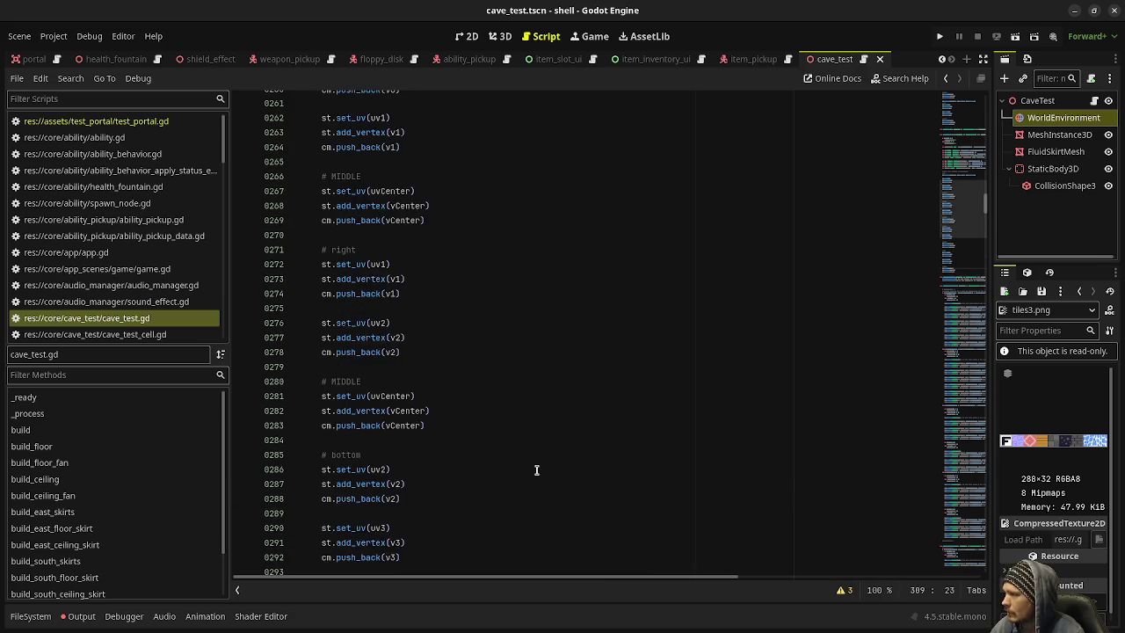
{"action": "scroll", "coordinate": [536, 470], "scroll_direction": "up", "scroll_amount": 20}
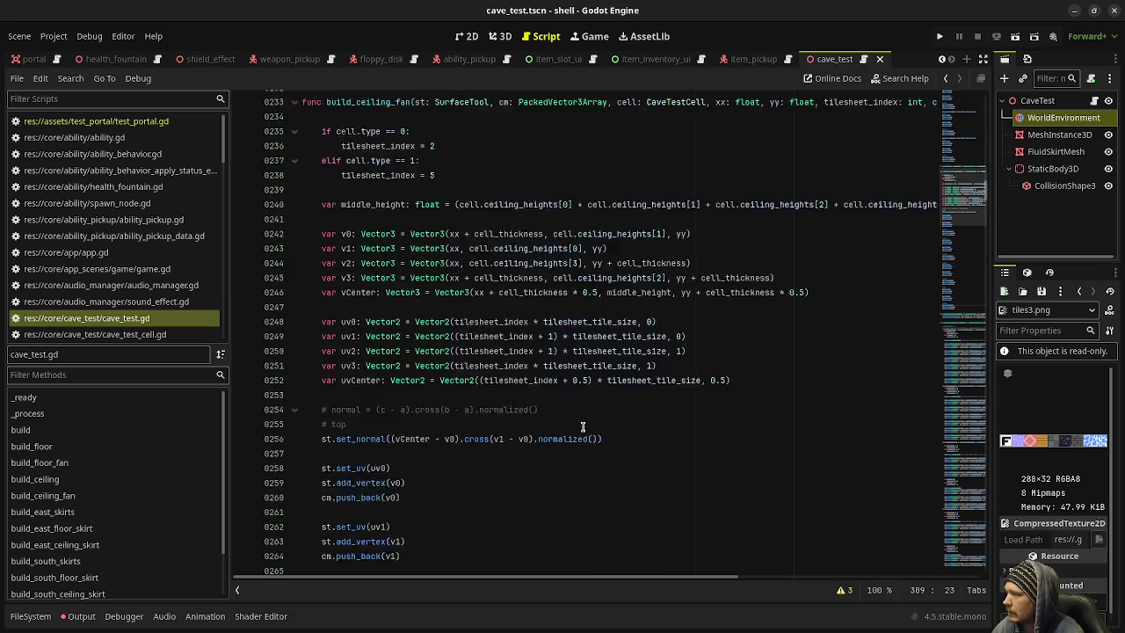
{"action": "scroll", "coordinate": [575, 421], "scroll_direction": "up", "scroll_amount": 14}
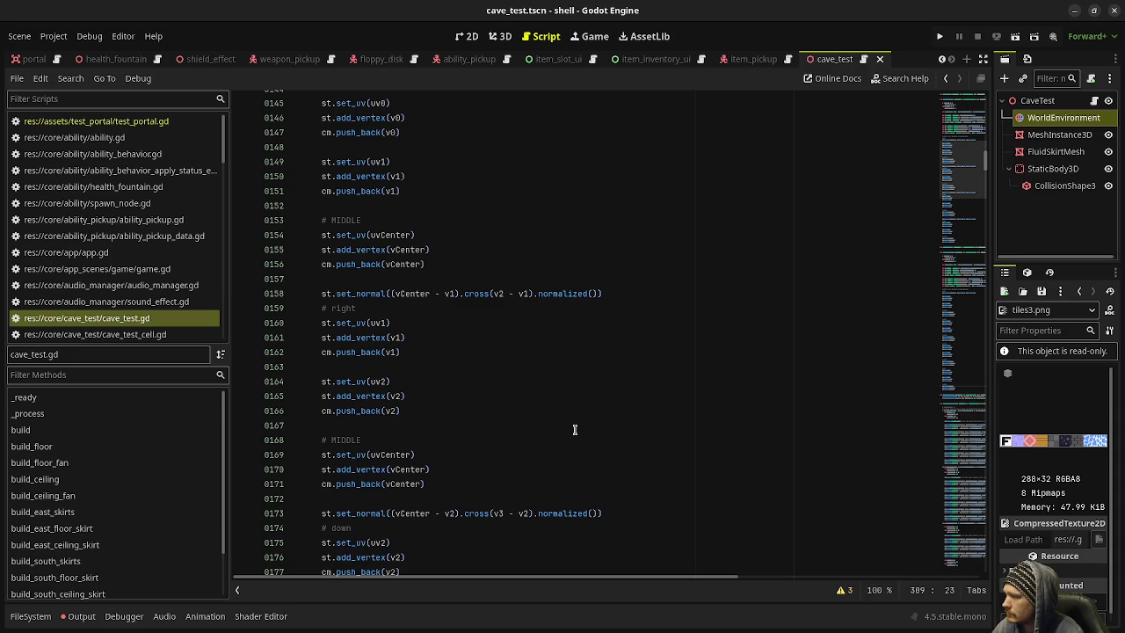
{"action": "scroll", "coordinate": [574, 429], "scroll_direction": "up", "scroll_amount": 7}
{"action": "scroll", "coordinate": [440, 386], "scroll_direction": "down", "scroll_amount": 5}
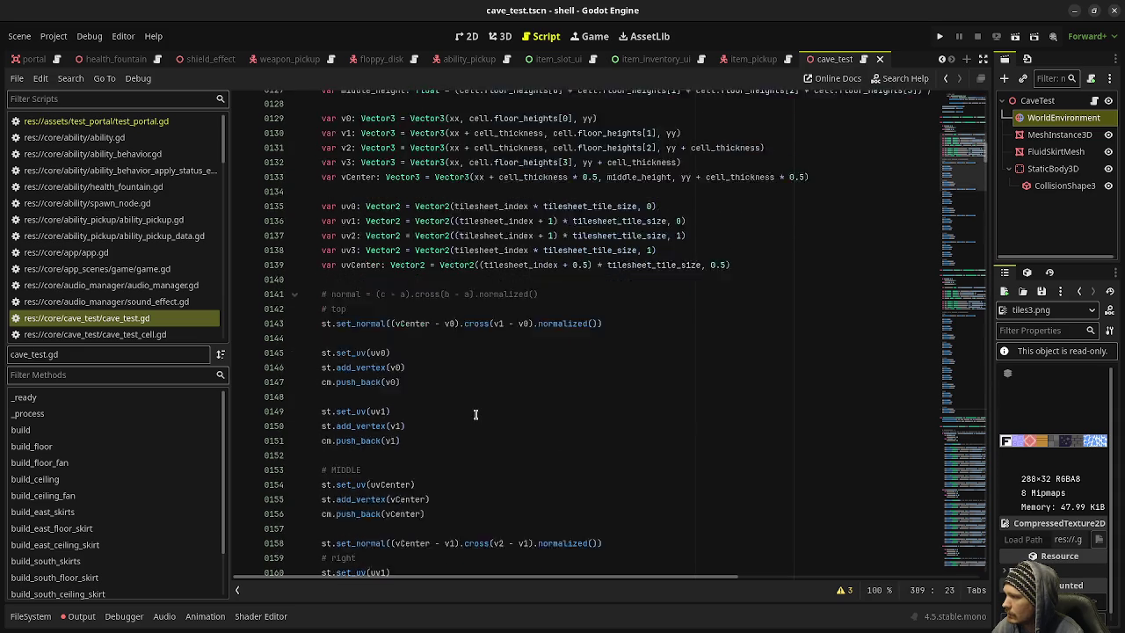
{"action": "scroll", "coordinate": [558, 373], "scroll_direction": "down", "scroll_amount": 20}
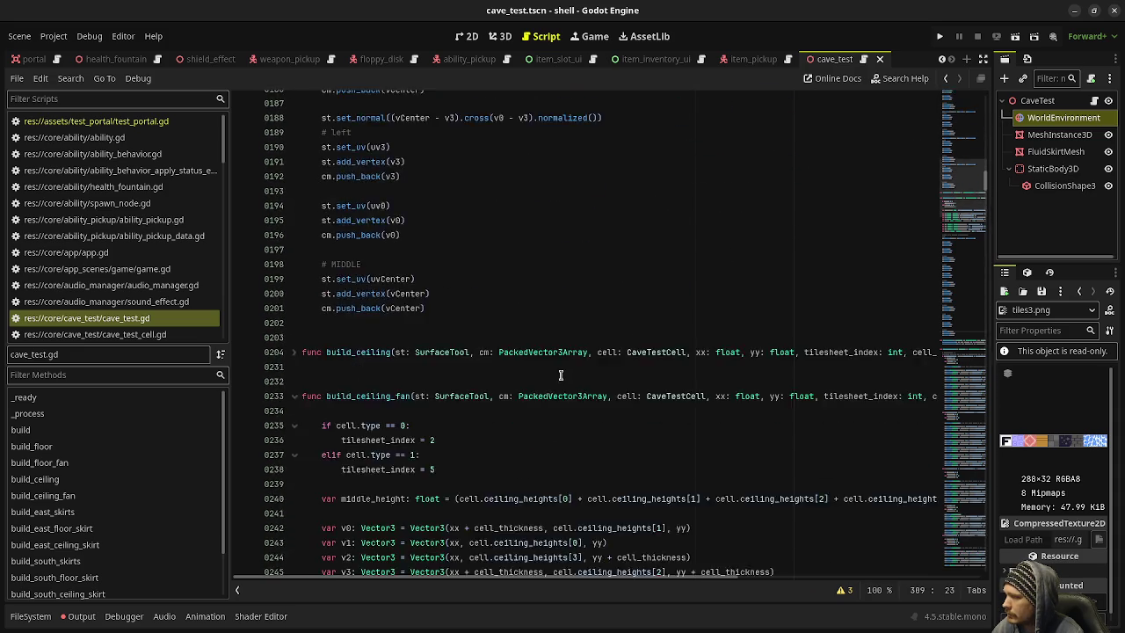
{"action": "scroll", "coordinate": [558, 373], "scroll_direction": "down", "scroll_amount": 3}
{"action": "left_click_drag", "start_coordinate": [613, 295], "coordinate": [319, 293]}
{"action": "key", "text": "ctrl+c"}
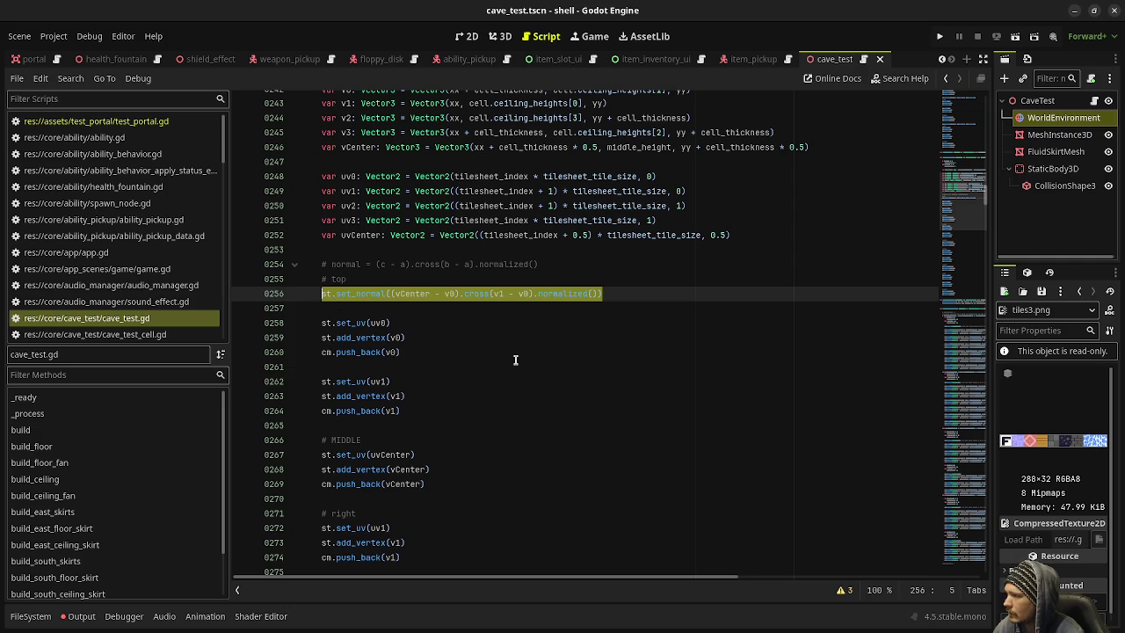
{"action": "left_click", "coordinate": [516, 354]}
Step: Paste the set_normal line on a new line before the right triangle block
{"action": "mouse_move", "coordinate": [417, 295]}
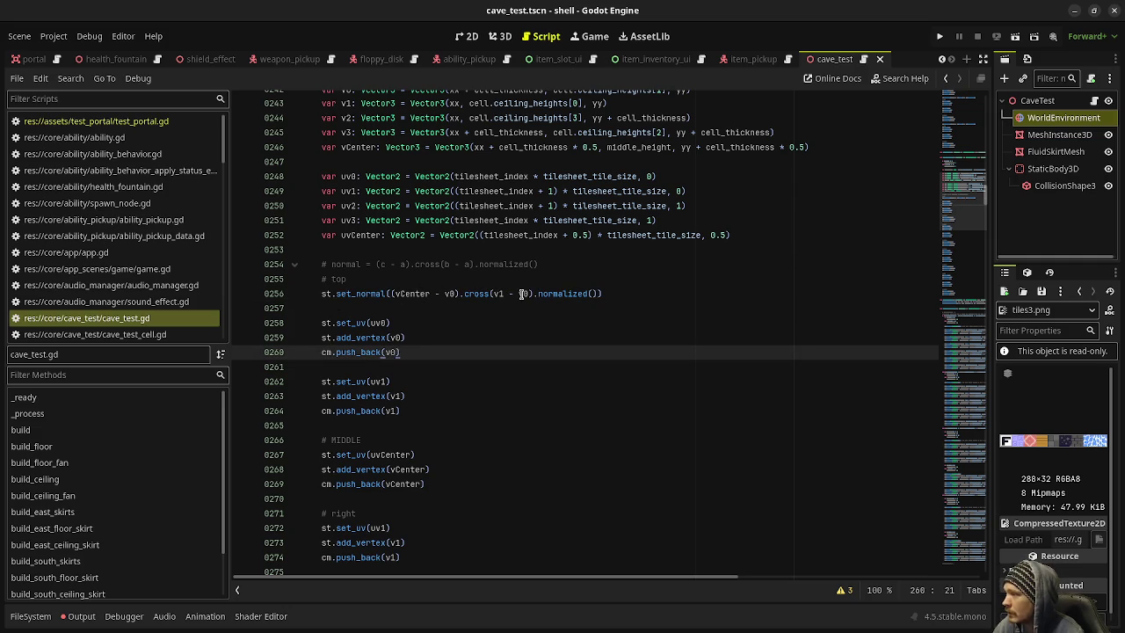
{"action": "left_click", "coordinate": [405, 495]}
{"action": "key", "text": "Return"}
{"action": "key", "text": "Tab"}
{"action": "key", "text": "ctrl+v"}
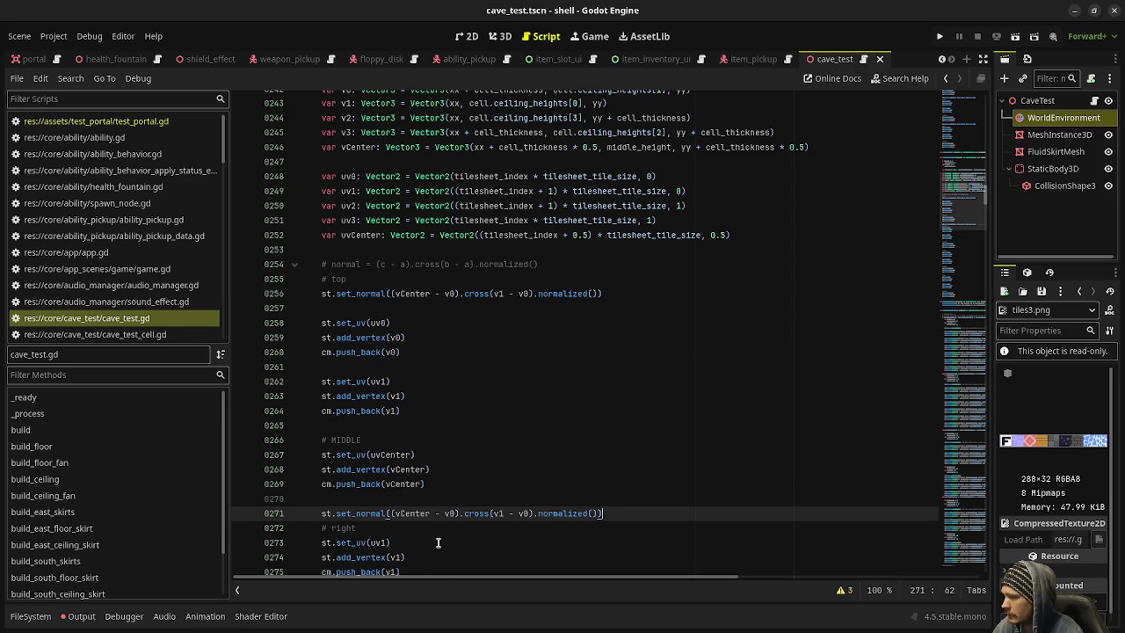
Step: Change the right triangle's normal to (vCenter - v1).cross(v2 - v1)
{"action": "scroll", "coordinate": [439, 542], "scroll_direction": "down", "scroll_amount": 3}
{"action": "left_click", "coordinate": [452, 381]}
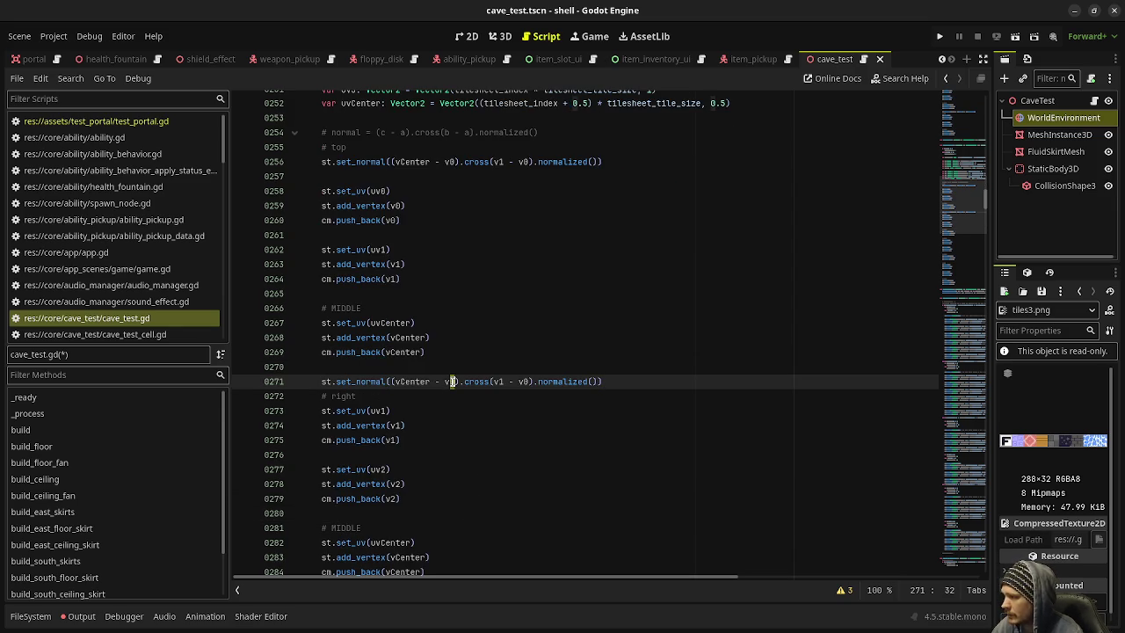
{"action": "key", "text": "BackSpace"}
{"action": "type", "text": "1"}
{"action": "left_click", "coordinate": [498, 381]}
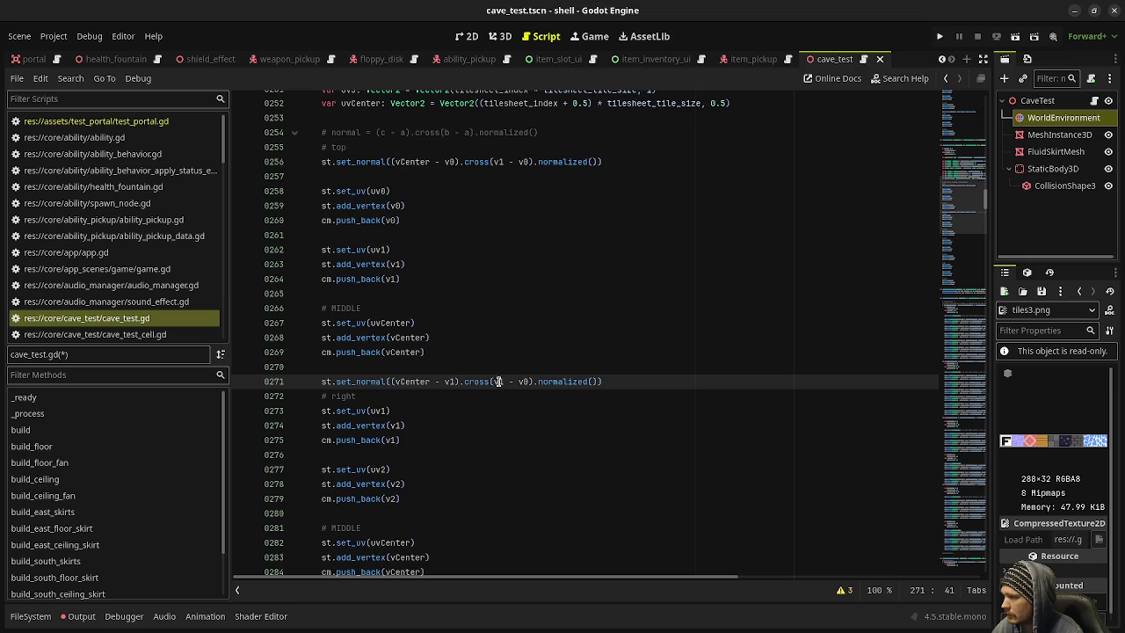
{"action": "key", "text": "BackSpace"}
{"action": "type", "text": "2"}
{"action": "double_click", "coordinate": [528, 382]}
{"action": "type", "text": "v1"}
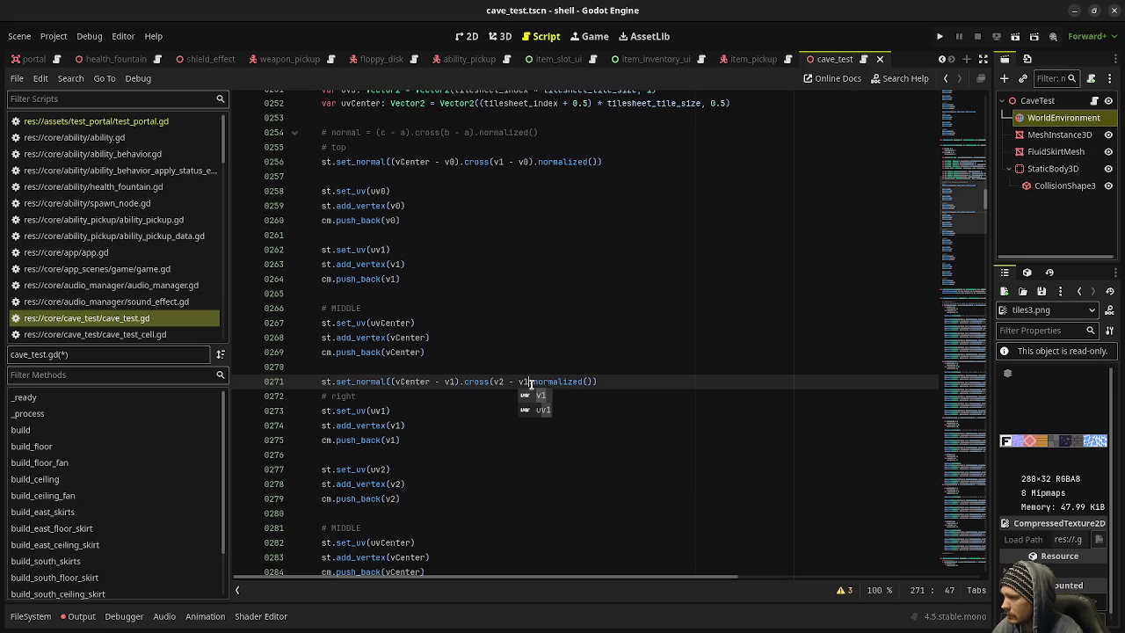
{"action": "key", "text": "Escape"}
{"action": "type", "text": ")"}
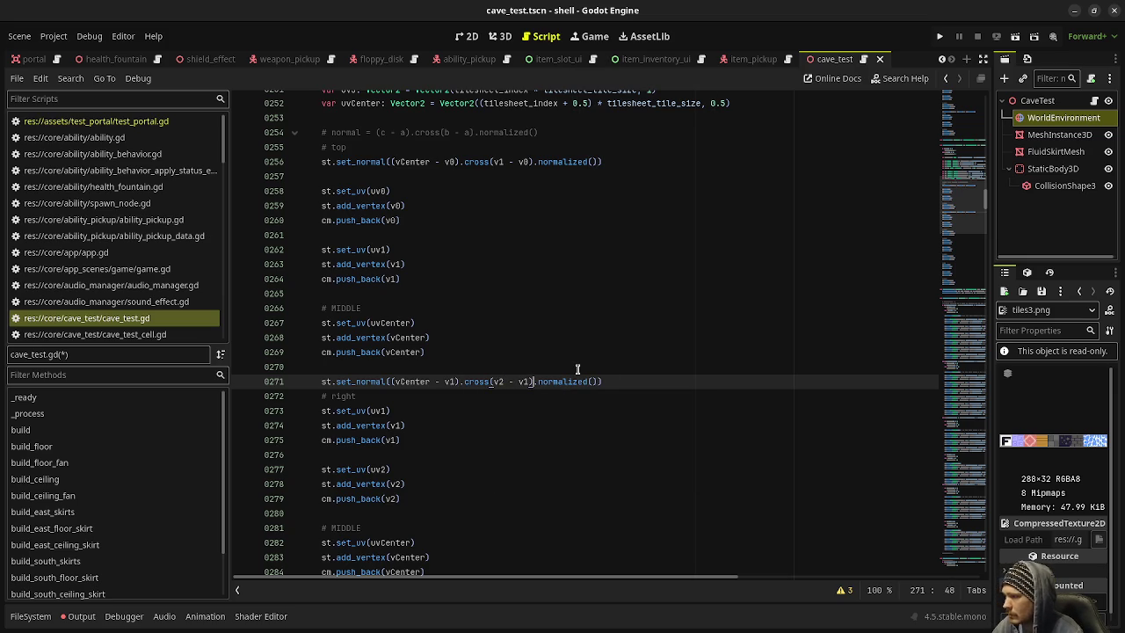
Step: Paste a set_normal line before the bottom triangle and set its first vertex to v2
{"action": "scroll", "coordinate": [610, 410], "scroll_direction": "down", "scroll_amount": 2}
{"action": "left_click", "coordinate": [390, 506]}
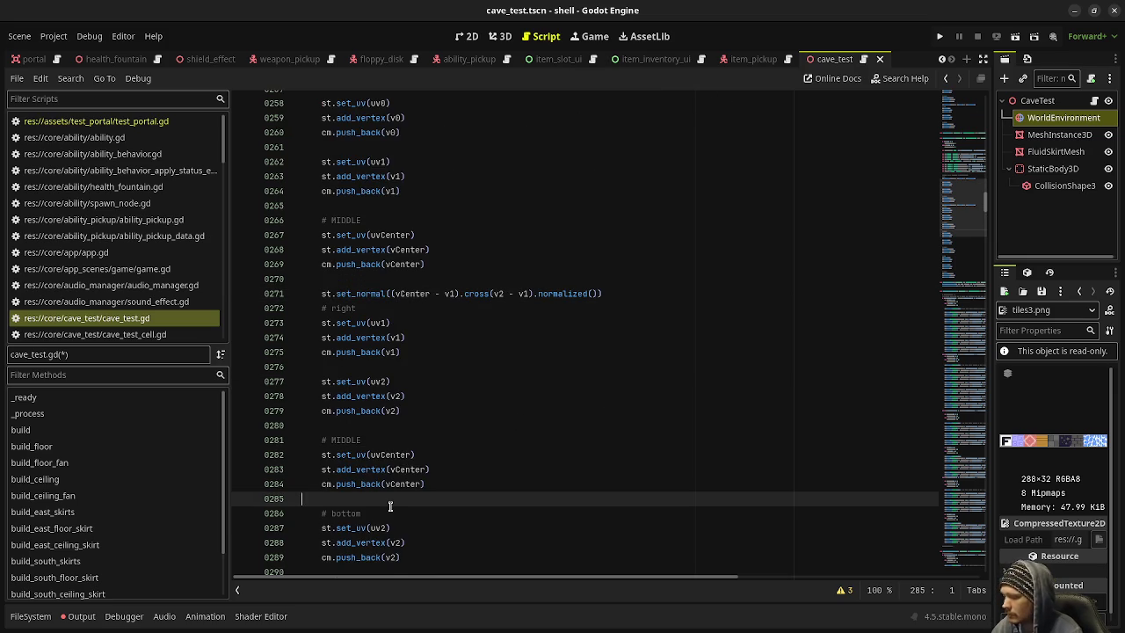
{"action": "key", "text": "Return"}
{"action": "key", "text": "ctrl+v"}
{"action": "scroll", "coordinate": [429, 444], "scroll_direction": "down", "scroll_amount": 3}
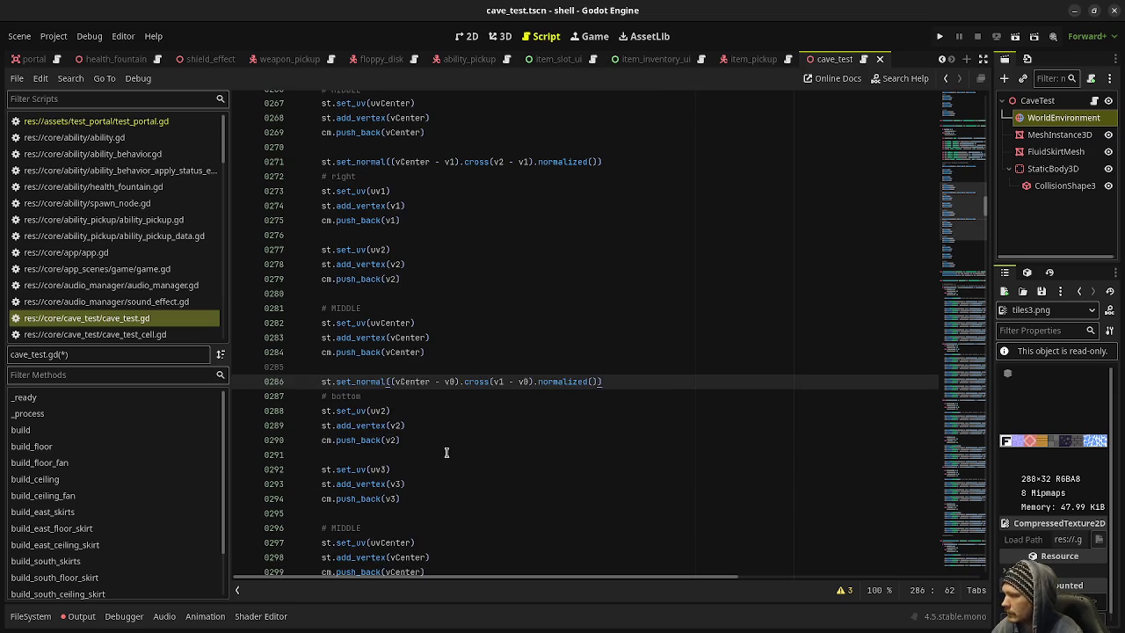
{"action": "scroll", "coordinate": [429, 443], "scroll_direction": "down", "scroll_amount": 1}
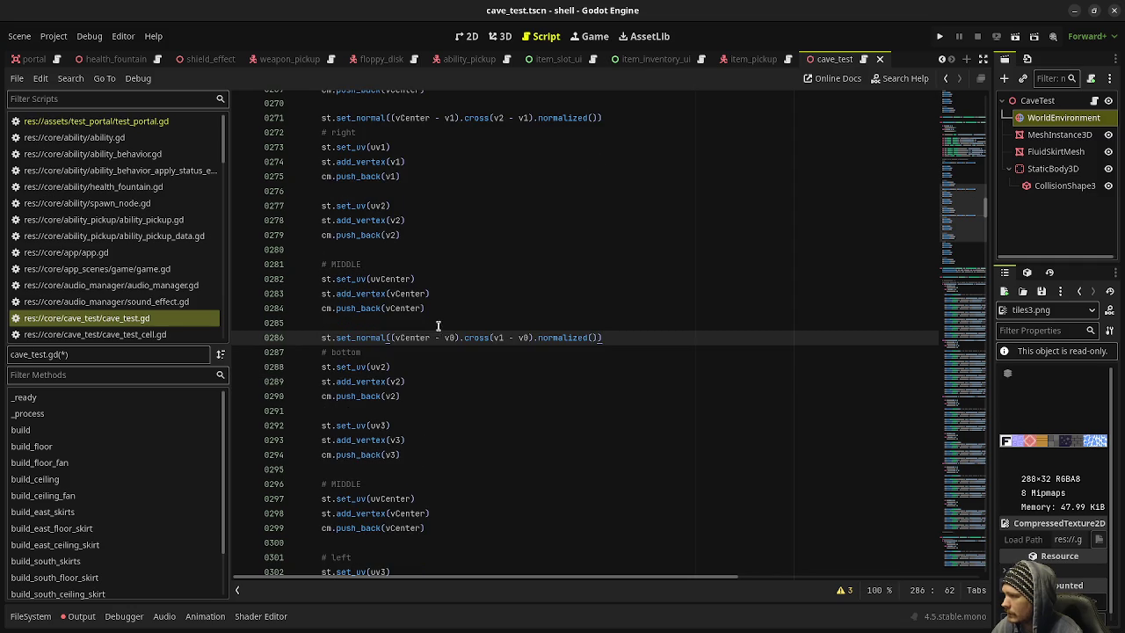
{"action": "key", "text": "BackSpace"}
{"action": "type", "text": "2"}
Step: Finish the bottom normal as (vCenter - v2).cross(v3 - v2) and save the script
{"action": "left_click", "coordinate": [504, 338]}
{"action": "key", "text": "BackSpace"}
{"action": "type", "text": "3"}
{"action": "left_click", "coordinate": [531, 337]}
{"action": "key", "text": "BackSpace"}
{"action": "type", "text": "2"}
{"action": "left_click", "coordinate": [540, 300]}
{"action": "key", "text": "ctrl+s"}
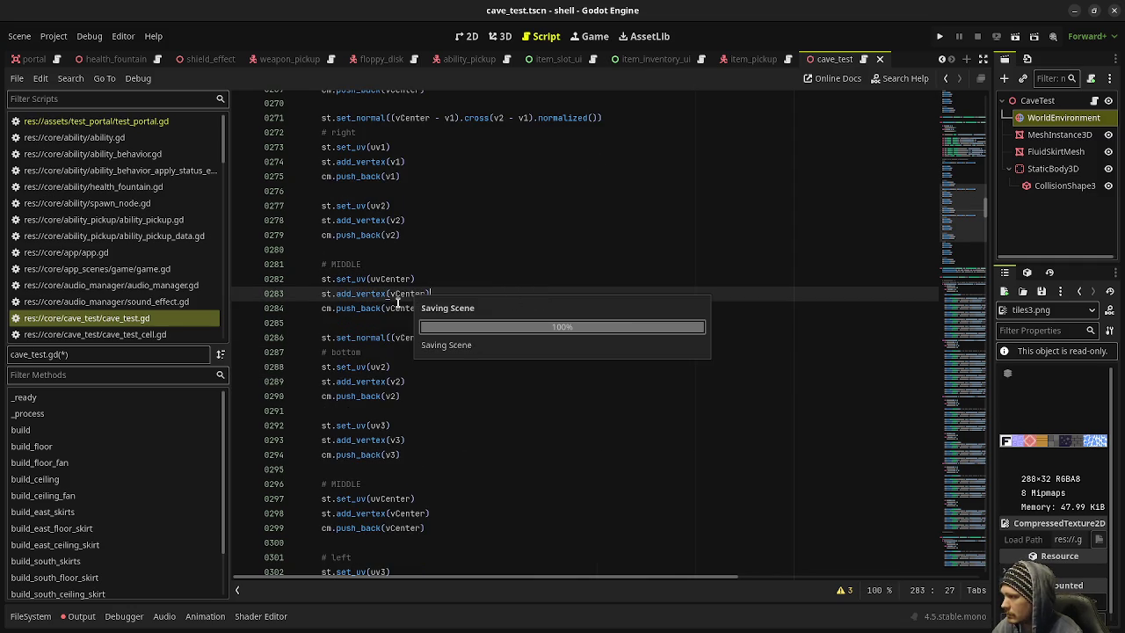
{"action": "scroll", "coordinate": [401, 323], "scroll_direction": "down", "scroll_amount": 3}
{"action": "left_click", "coordinate": [396, 413]}
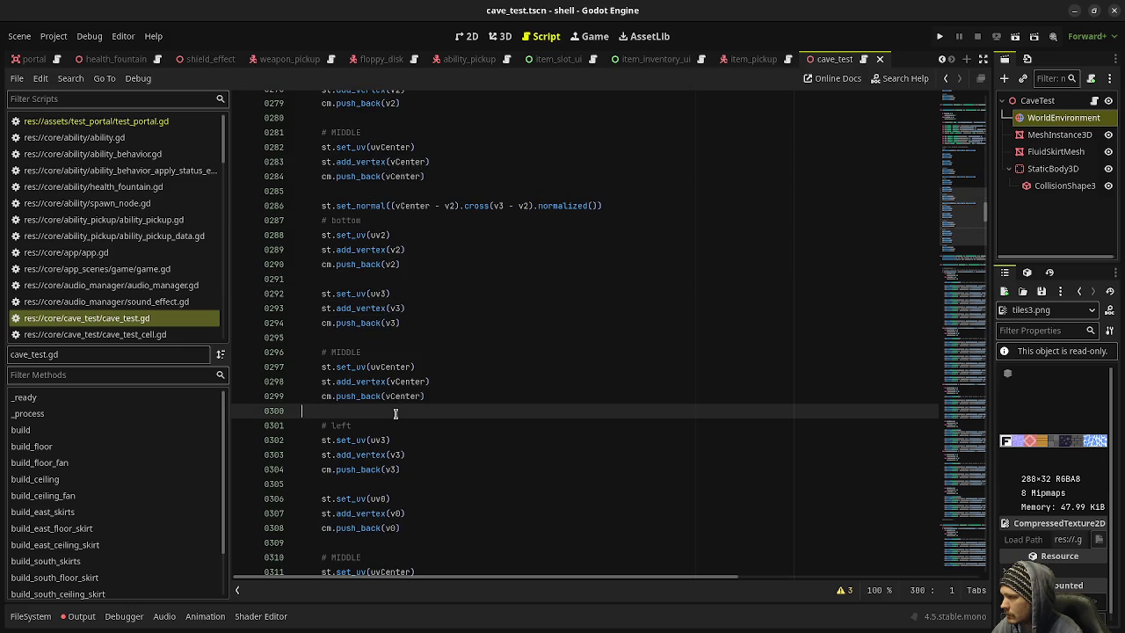
Step: Paste a set_normal line at 301 and change it to (vCenter - v3).cross(v0 - v3)
{"action": "key", "text": "Return"}
{"action": "key", "text": "ctrl+v"}
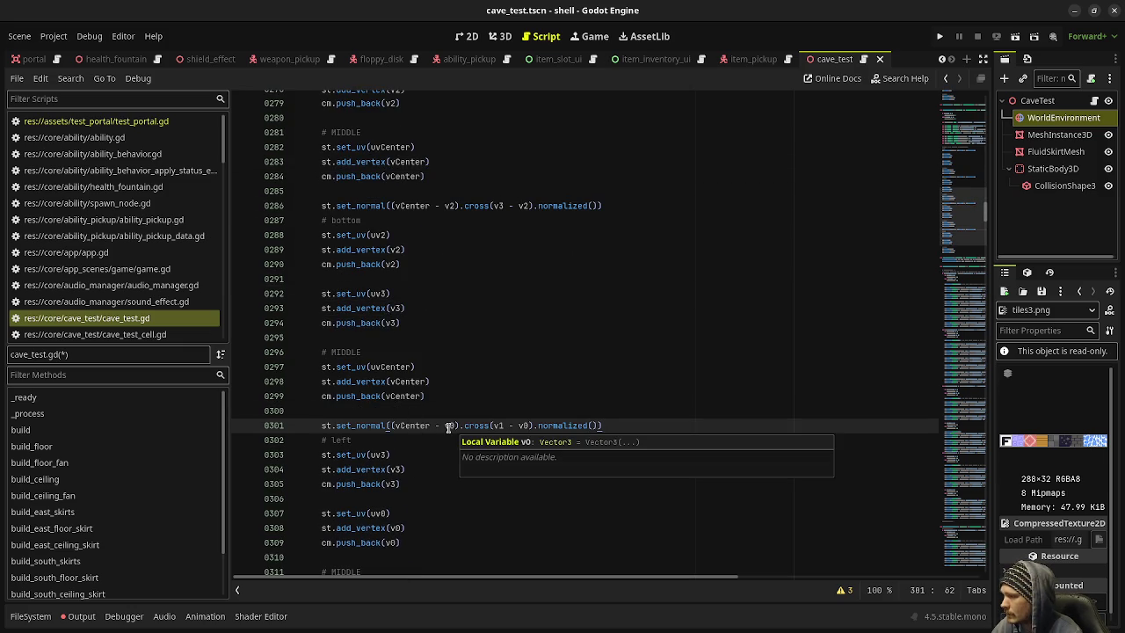
{"action": "double_click", "coordinate": [448, 426]}
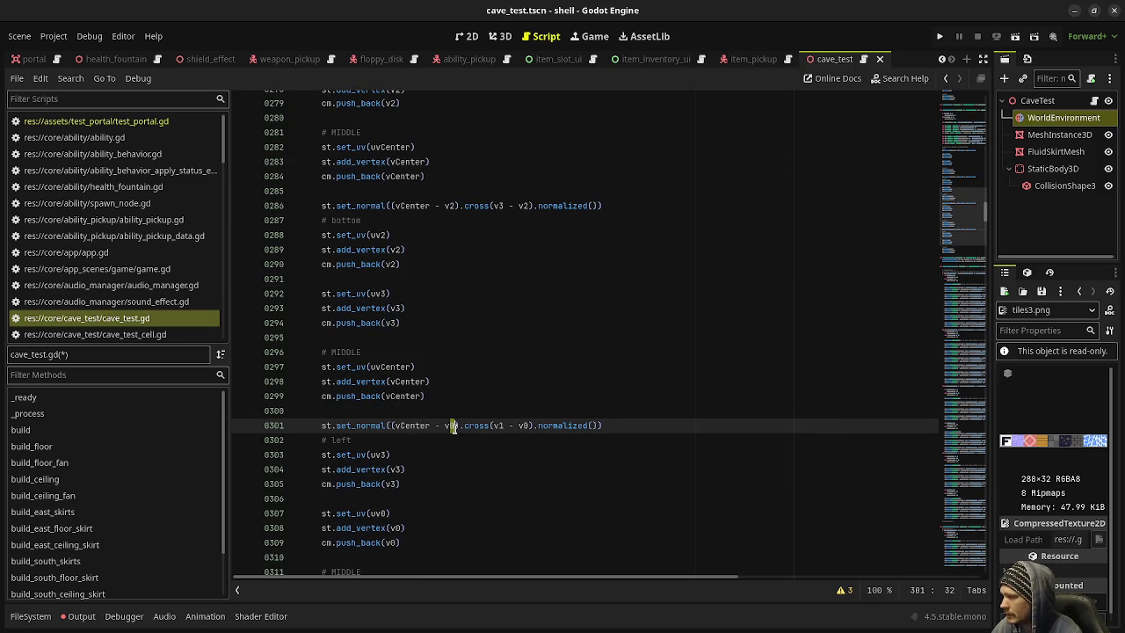
{"action": "type", "text": "v3"}
{"action": "double_click", "coordinate": [503, 427]}
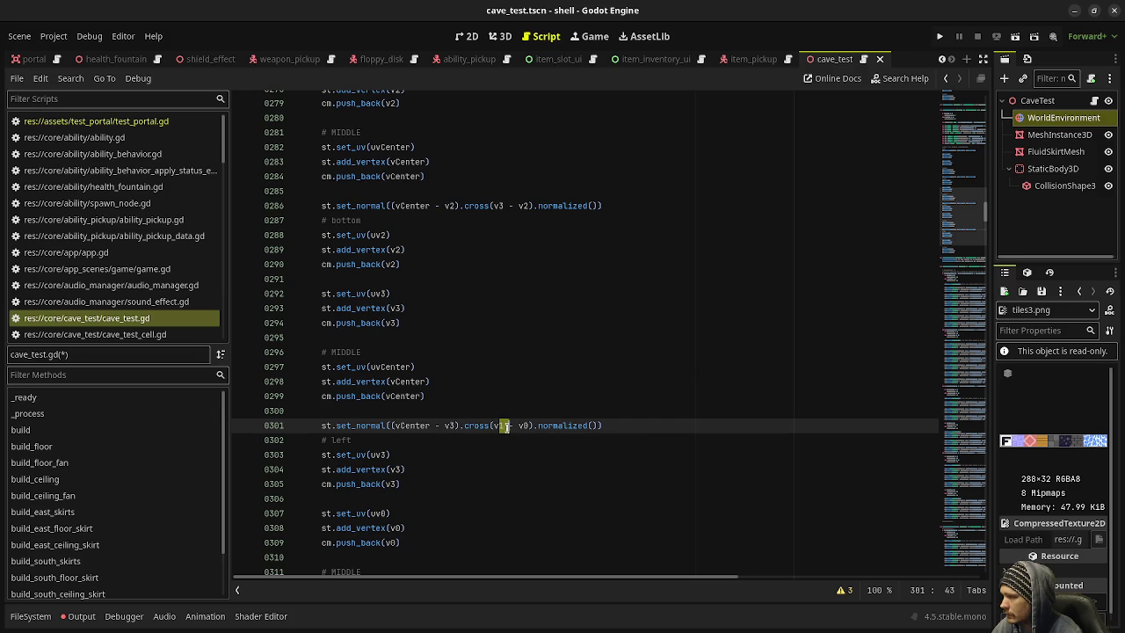
{"action": "key", "text": "ctrl+z"}
{"action": "key", "text": "ctrl+z"}
{"action": "key", "text": "ctrl+z"}
{"action": "key", "text": "ctrl+z"}
{"action": "key", "text": "ctrl+z"}
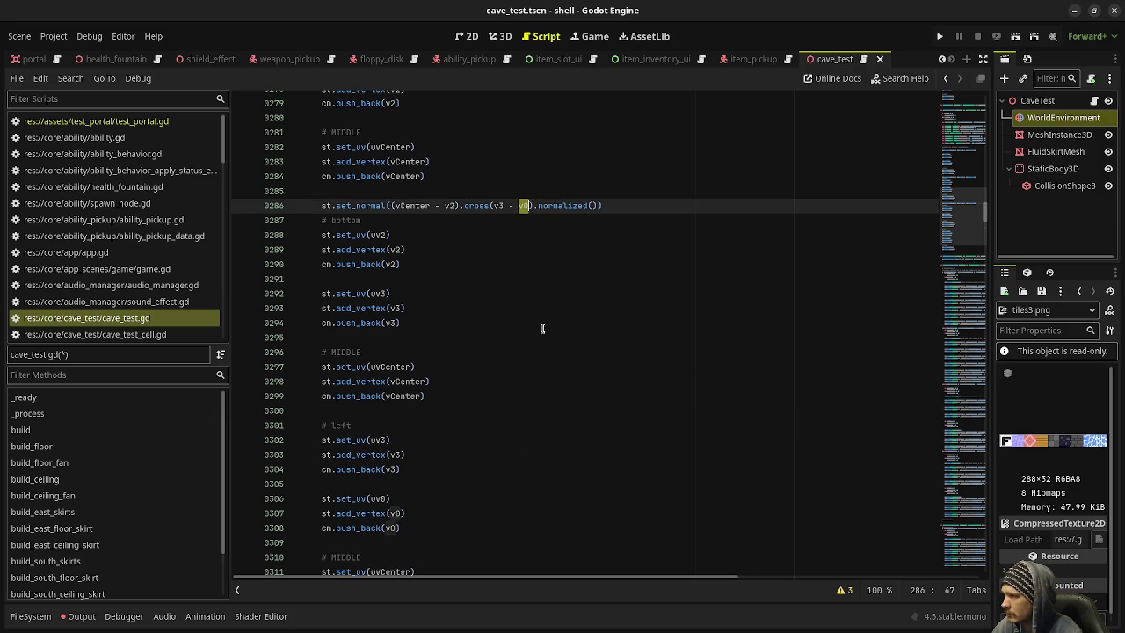
{"action": "key", "text": "ctrl+y"}
{"action": "key", "text": "ctrl+y"}
{"action": "key", "text": "ctrl+y"}
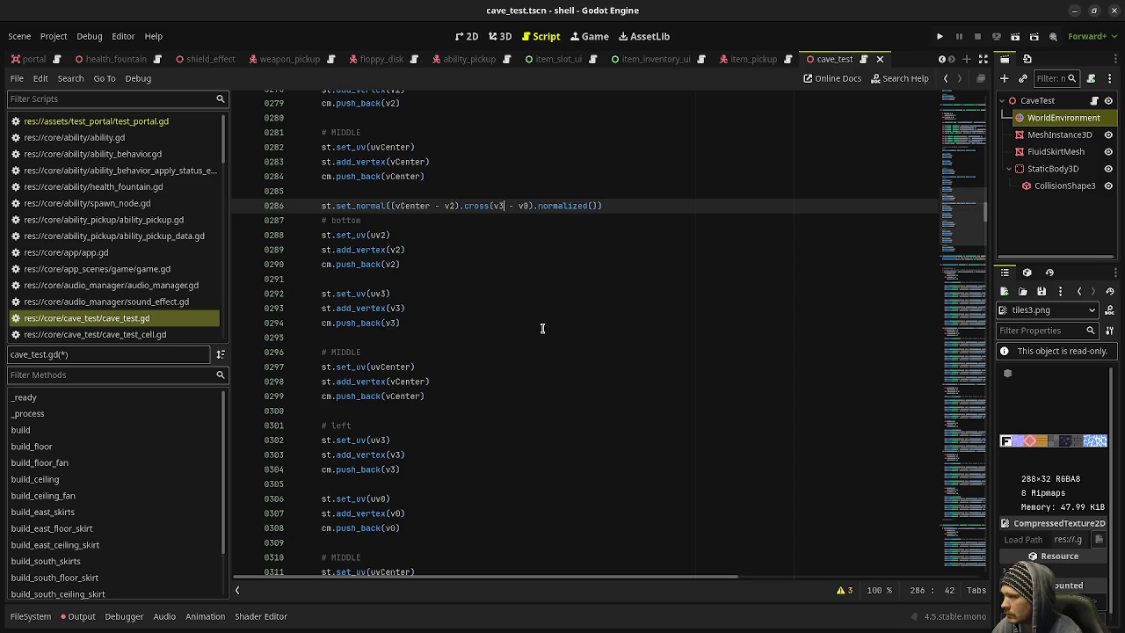
{"action": "key", "text": "ctrl+y"}
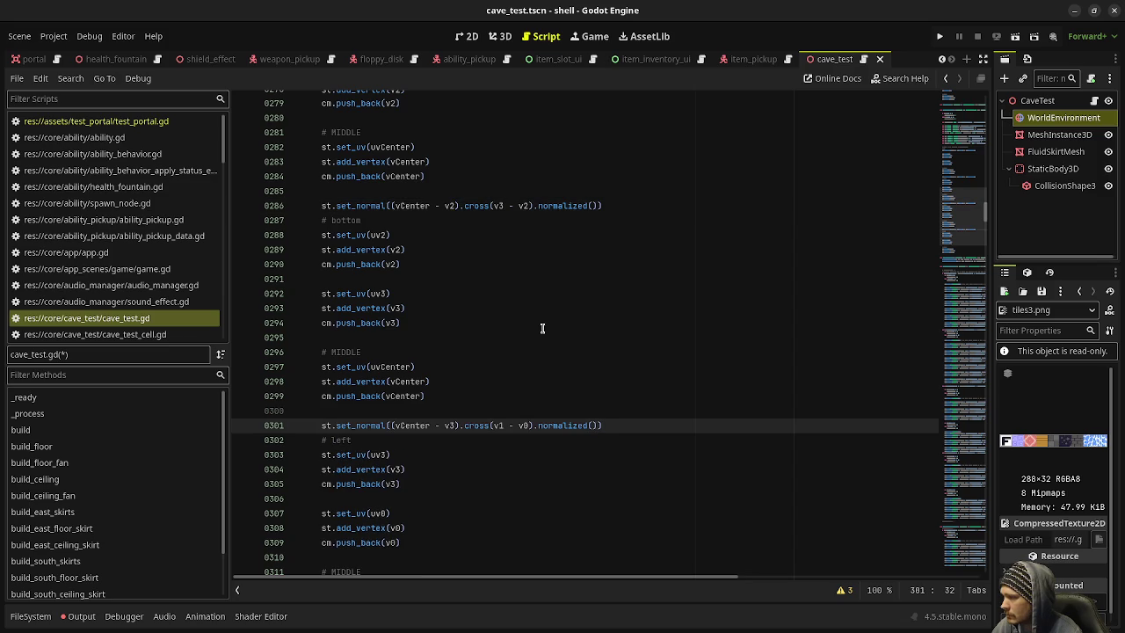
{"action": "key", "text": "BackSpace"}
{"action": "type", "text": "0"}
Step: Add the missing closing parenthesis, save the script and run the game
{"action": "left_click", "coordinate": [521, 425]}
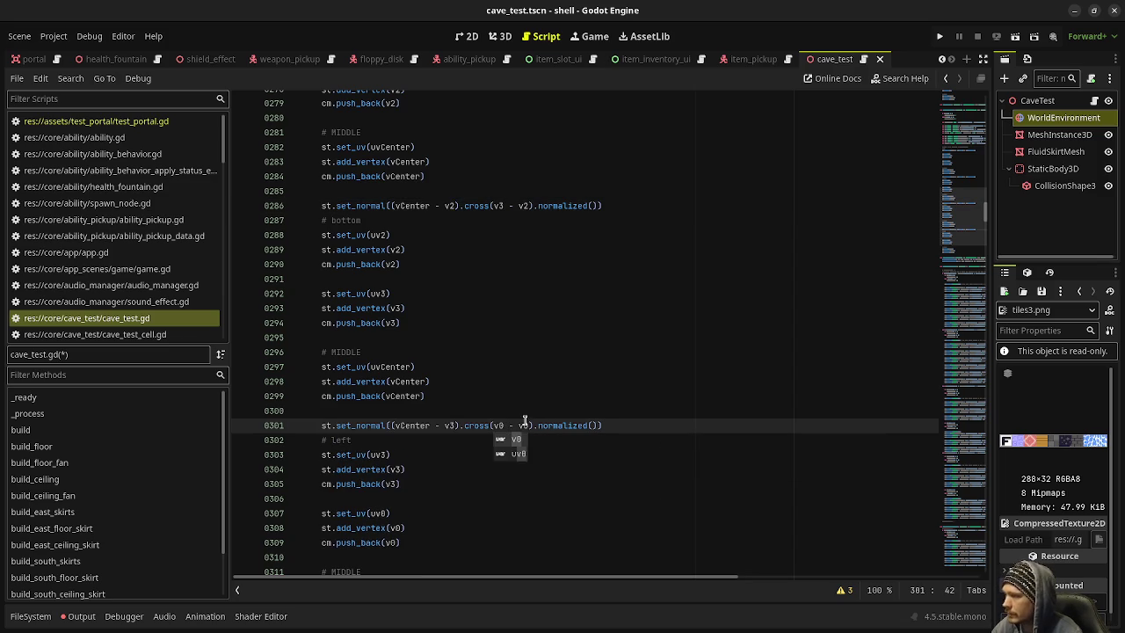
{"action": "left_click", "coordinate": [527, 425]}
{"action": "type", "text": ")"}
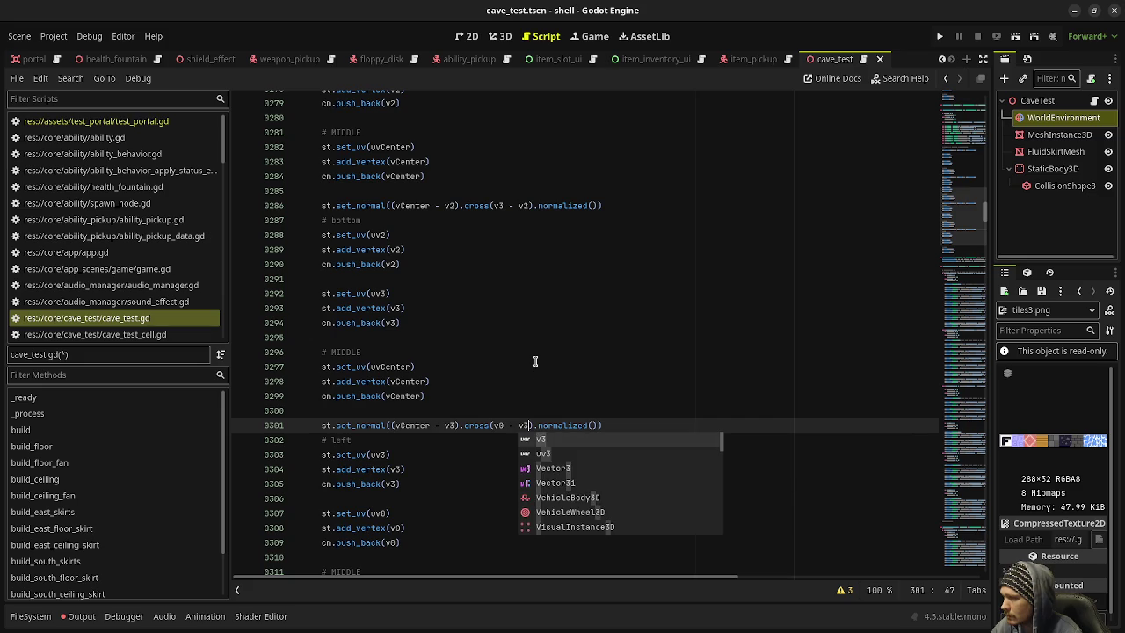
{"action": "left_click", "coordinate": [504, 401]}
{"action": "key", "text": "ctrl+s"}
{"action": "scroll", "coordinate": [448, 512], "scroll_direction": "down", "scroll_amount": 2}
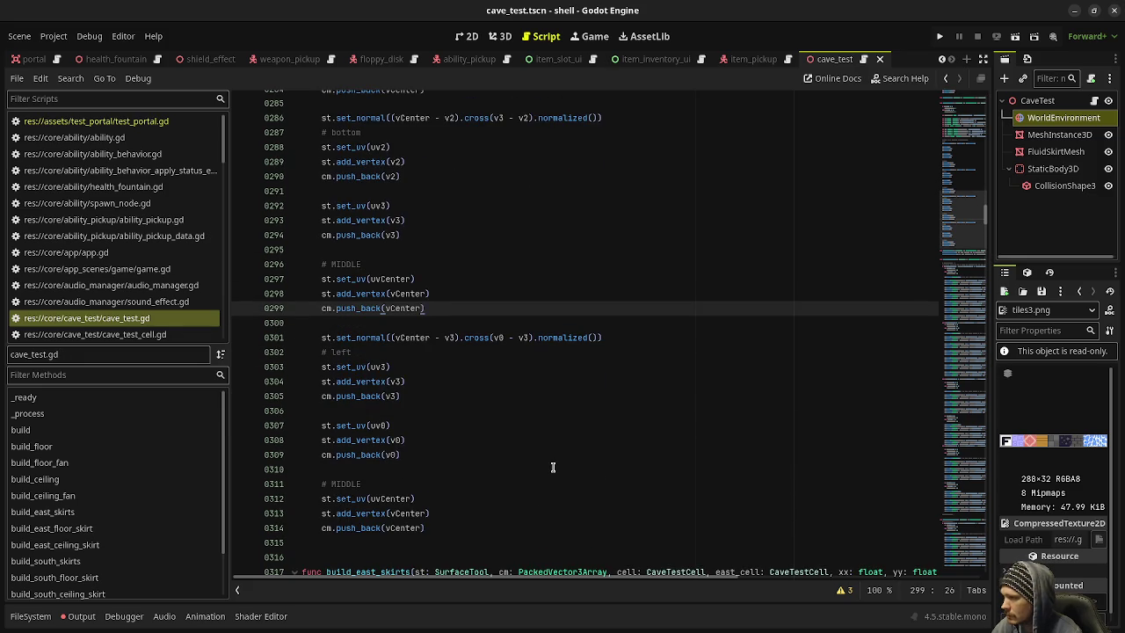
{"action": "scroll", "coordinate": [553, 466], "scroll_direction": "up", "scroll_amount": 18}
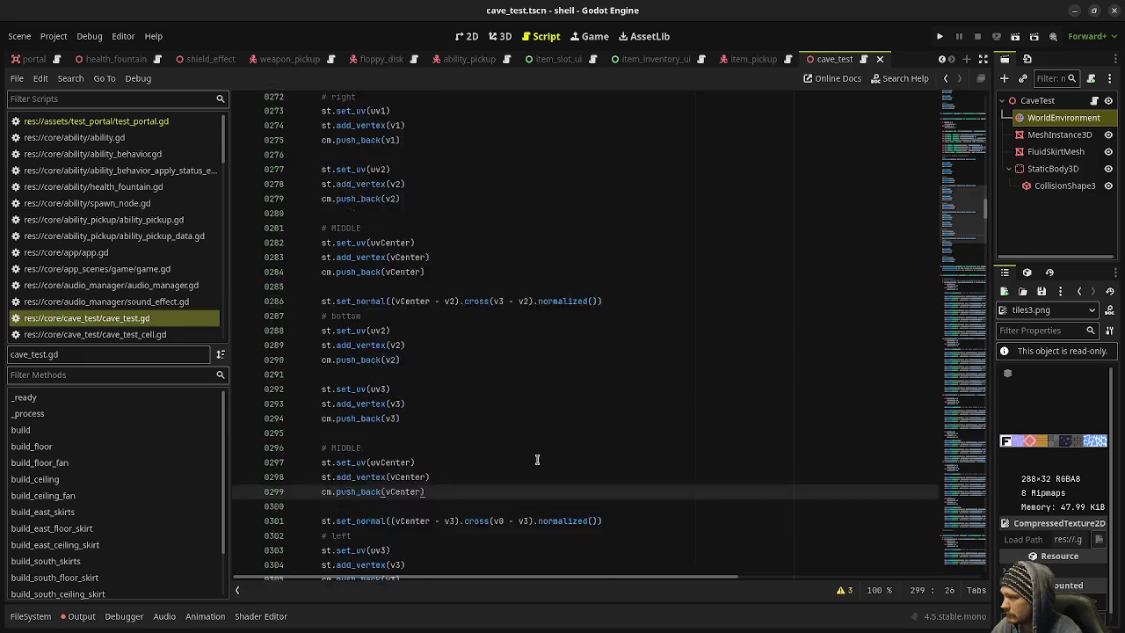
{"action": "key", "text": "F5"}
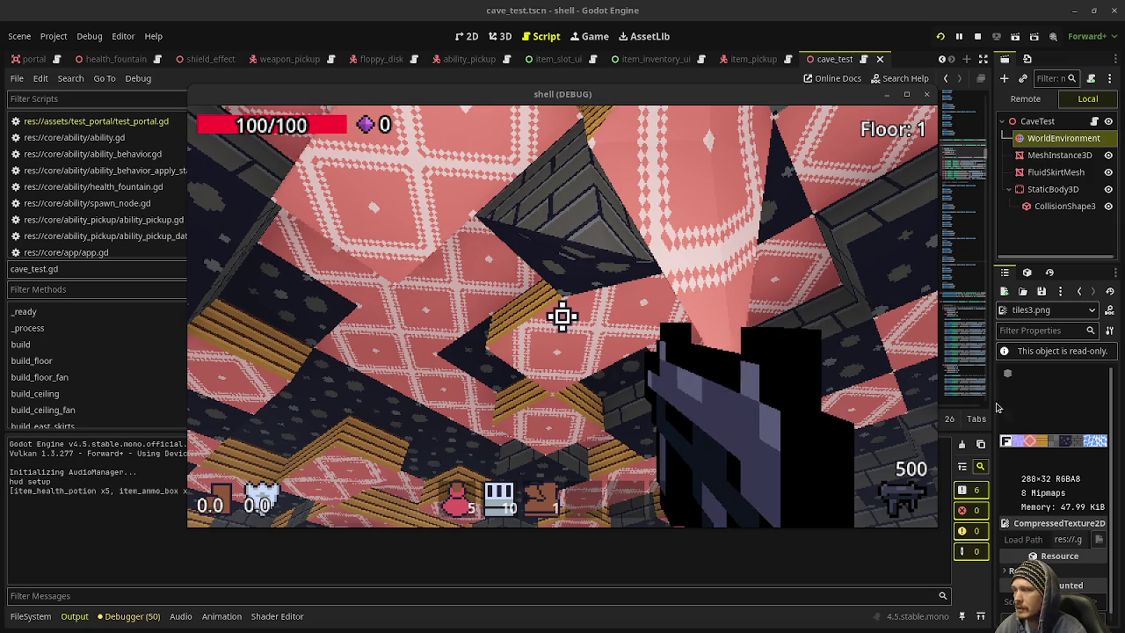
Step: Take control, fire a few shots and walk through the wood-walled corridor into the blue-crystal room
{"action": "mouse_move", "coordinate": [563, 316]}
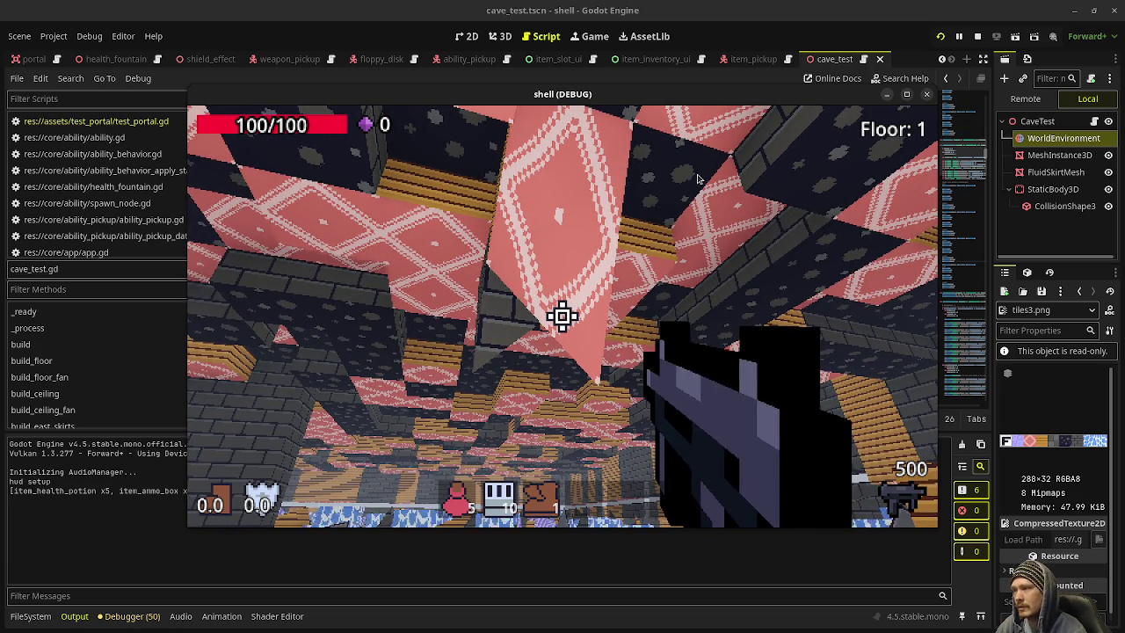
{"action": "left_click", "coordinate": [659, 252]}
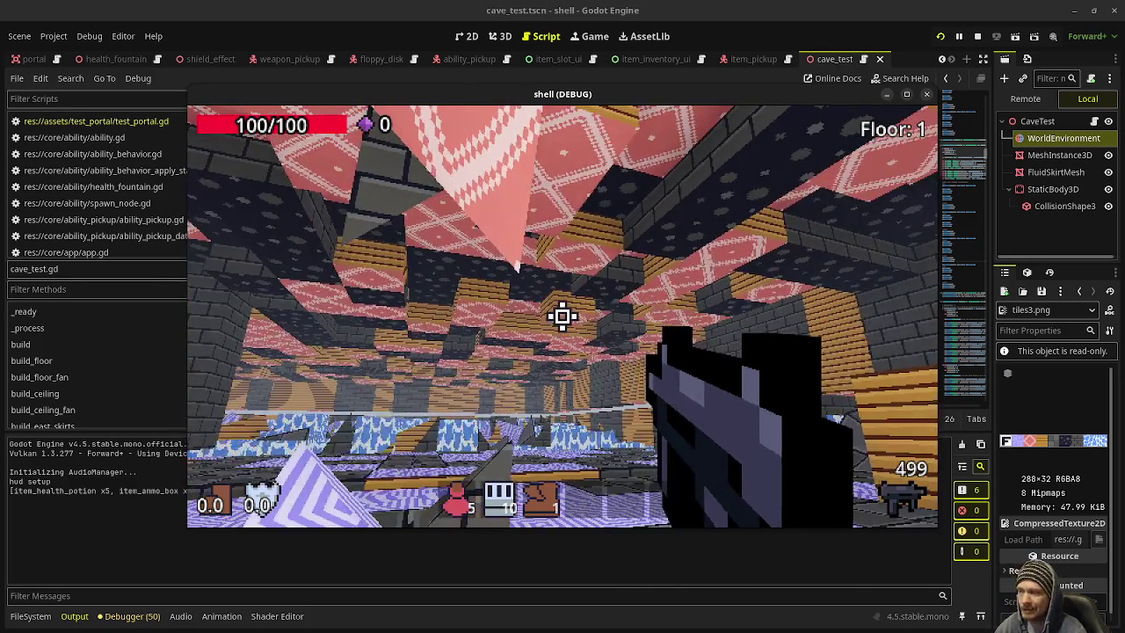
{"action": "key", "text": "Escape"}
{"action": "left_click", "coordinate": [563, 316]}
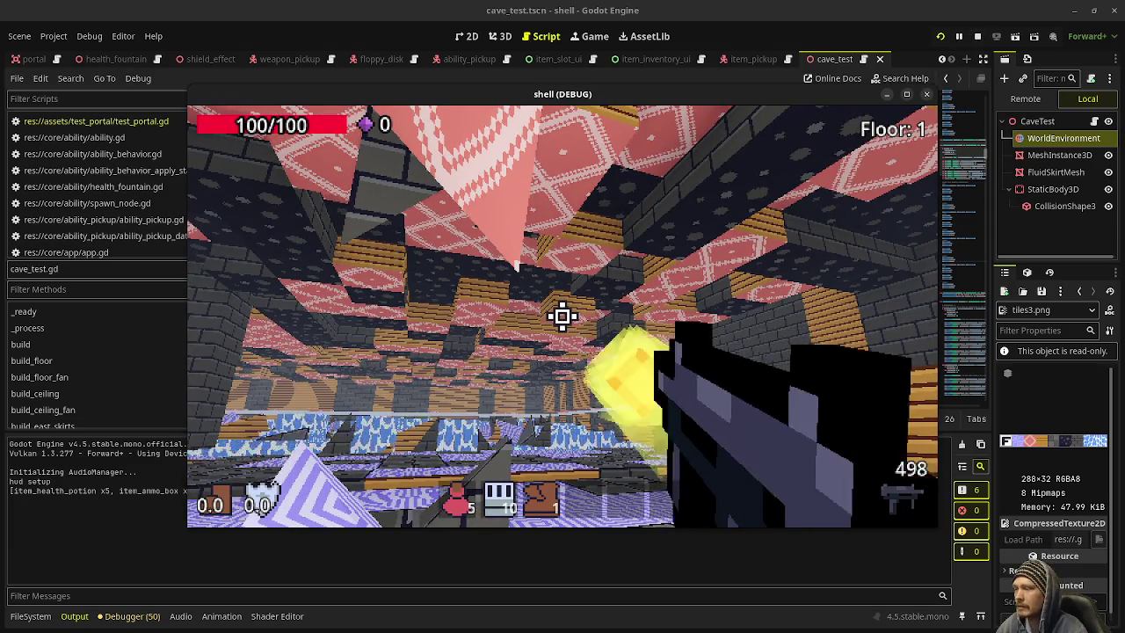
{"action": "left_click", "coordinate": [563, 316]}
{"action": "key", "text": "w"}
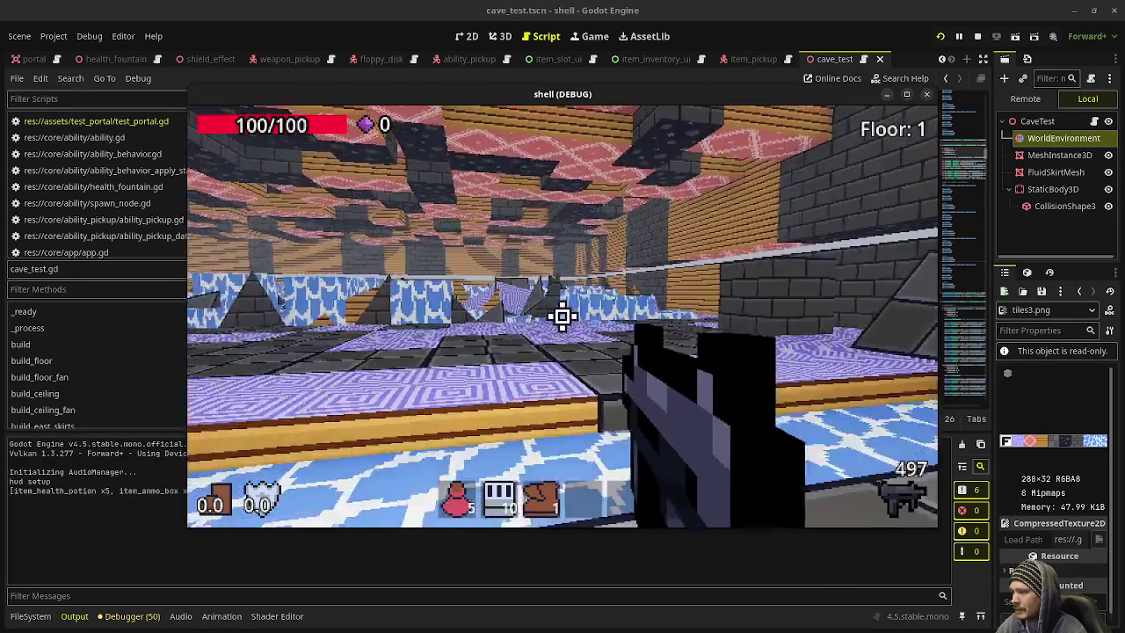
{"action": "key", "text": "w"}
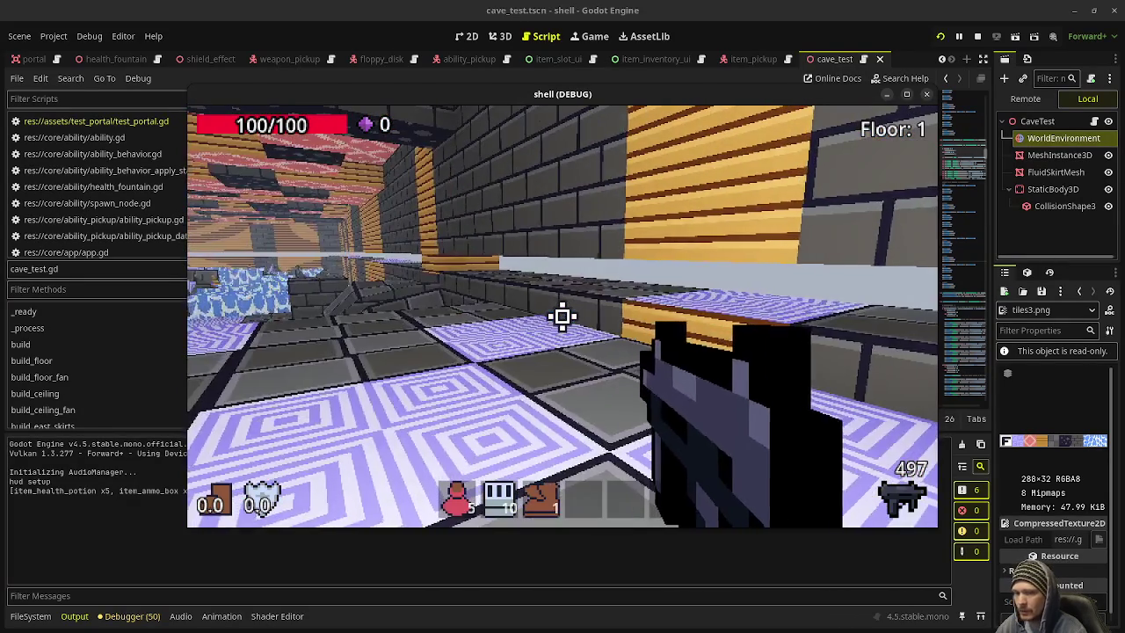
{"action": "key", "text": "w"}
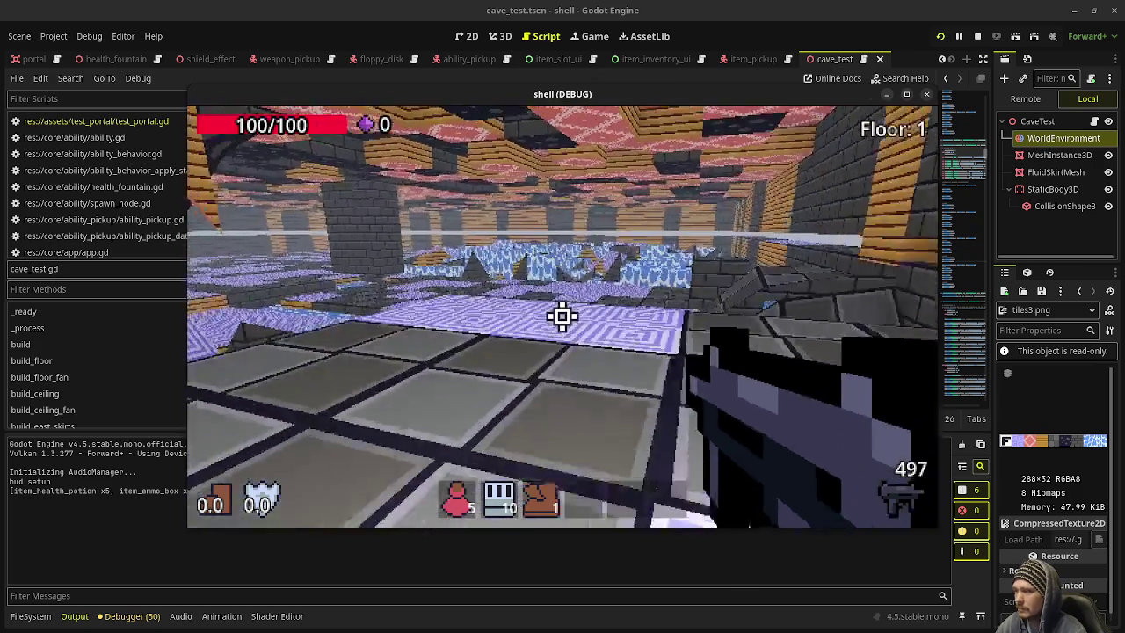
{"action": "key", "text": "w"}
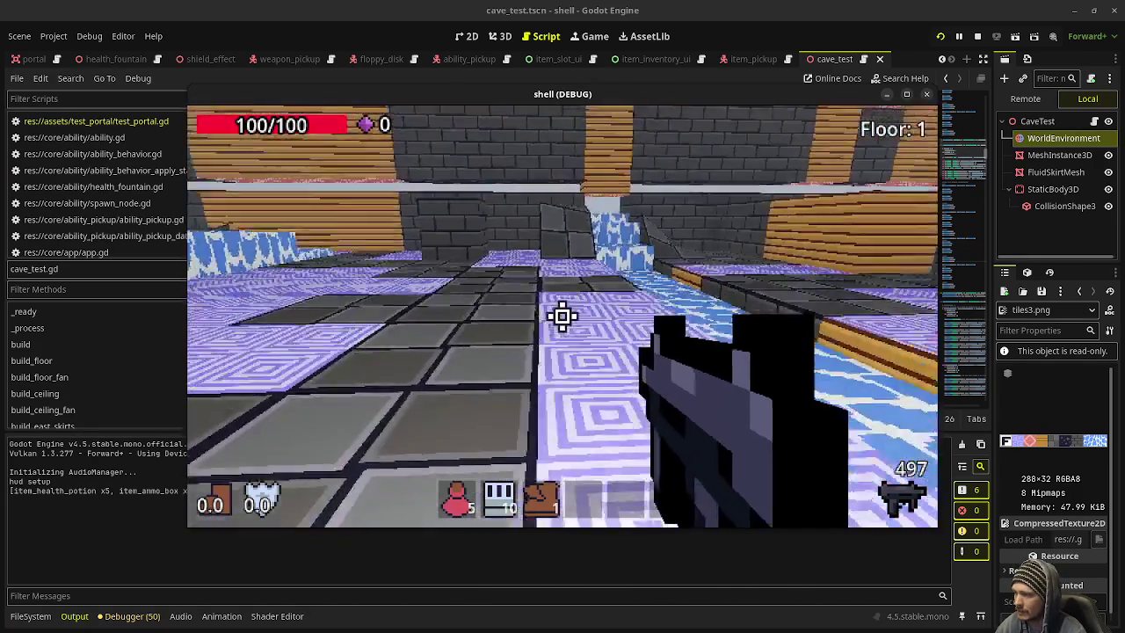
{"action": "key", "text": "w"}
{"action": "key", "text": "w"}
{"action": "key", "text": "w"}
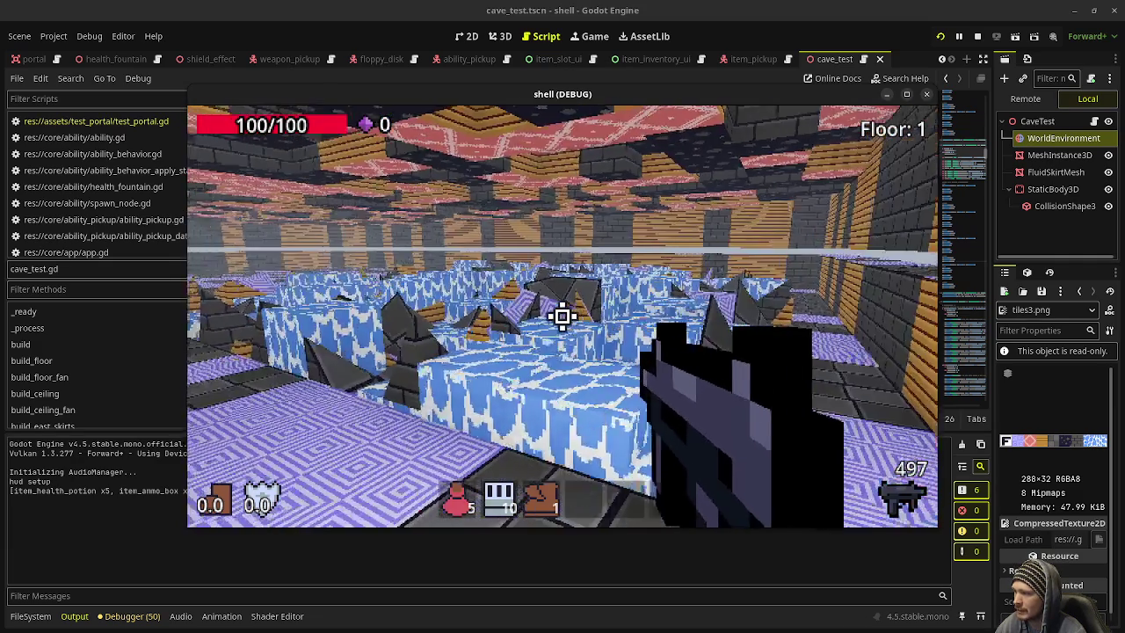
{"action": "key", "text": "Escape"}
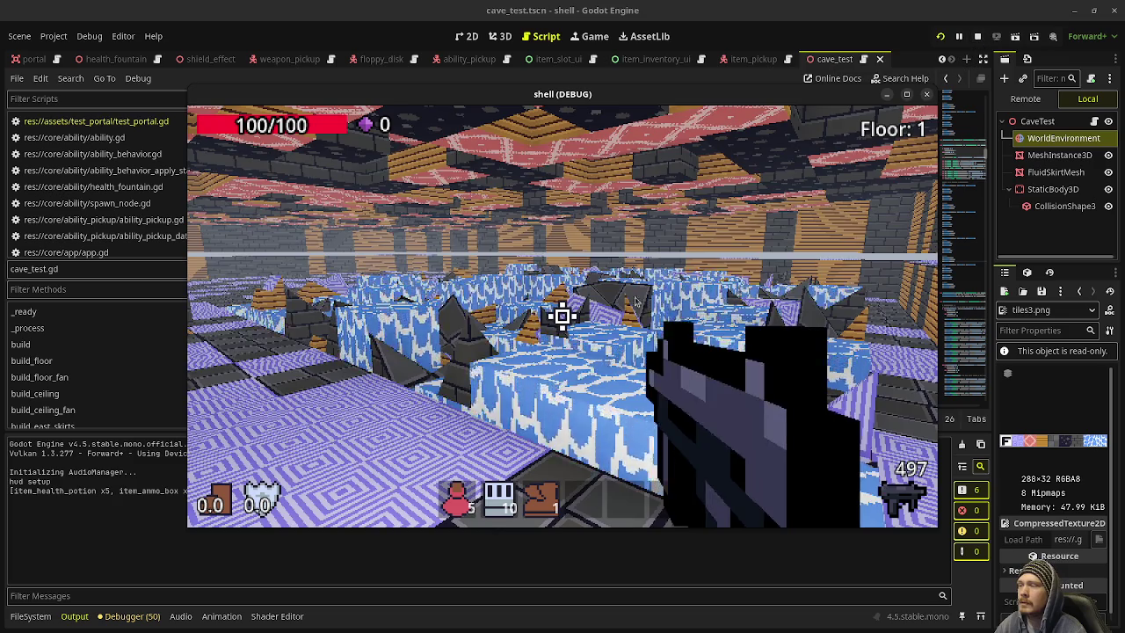
Step: Walk on to the purple floor, pink ceiling blocks and yellow walls
{"action": "left_click", "coordinate": [708, 256]}
{"action": "key", "text": "w"}
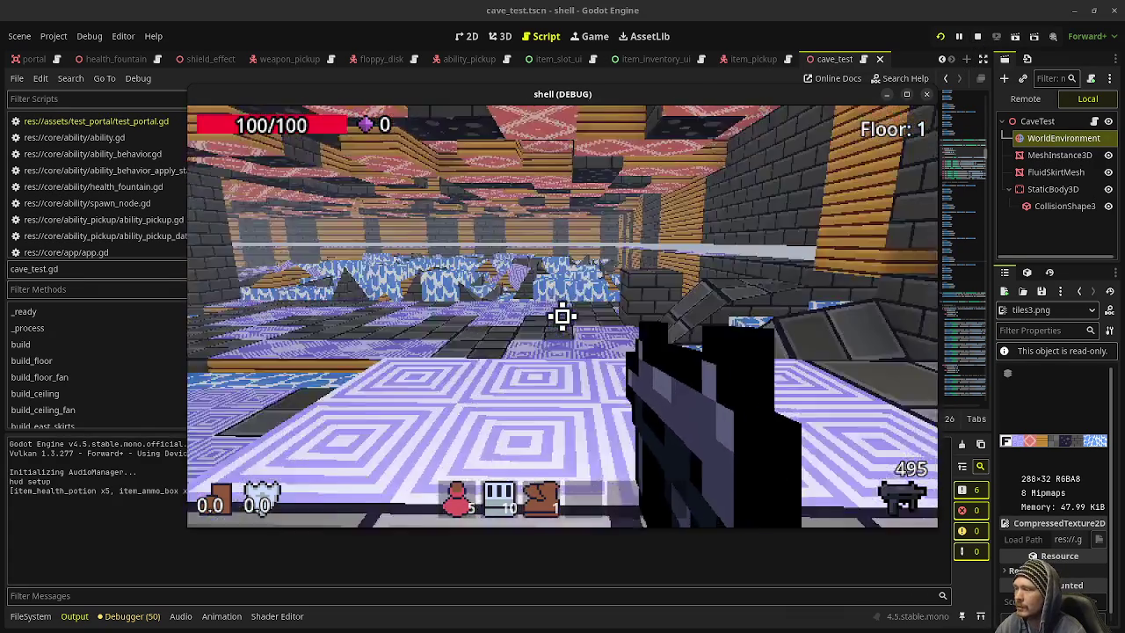
{"action": "left_click", "coordinate": [563, 317]}
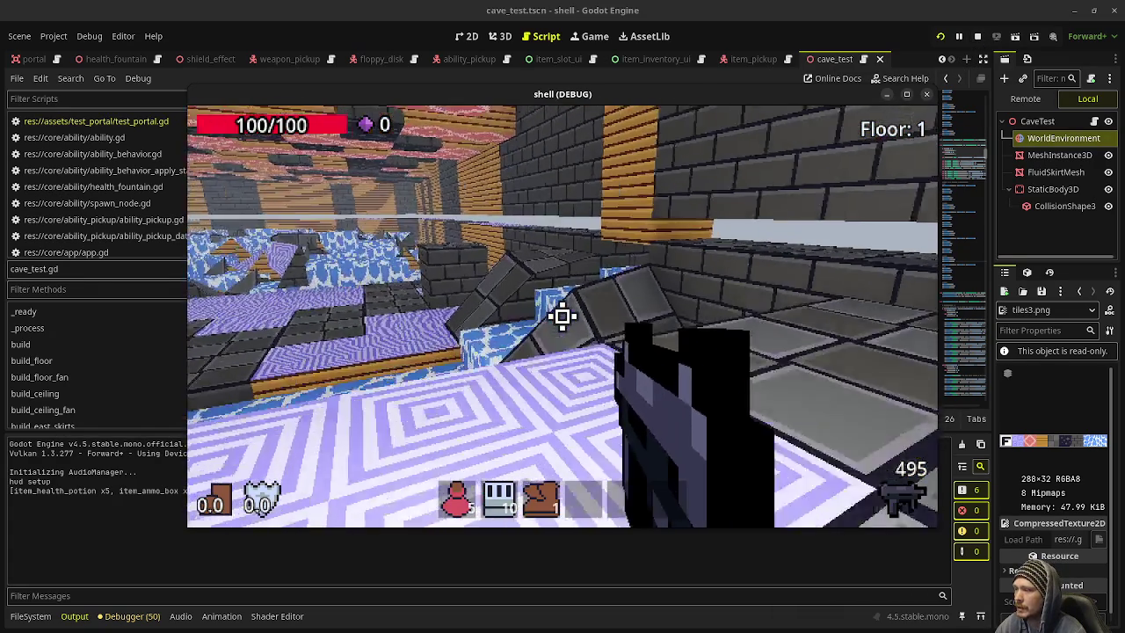
{"action": "key", "text": "w"}
{"action": "key", "text": "w"}
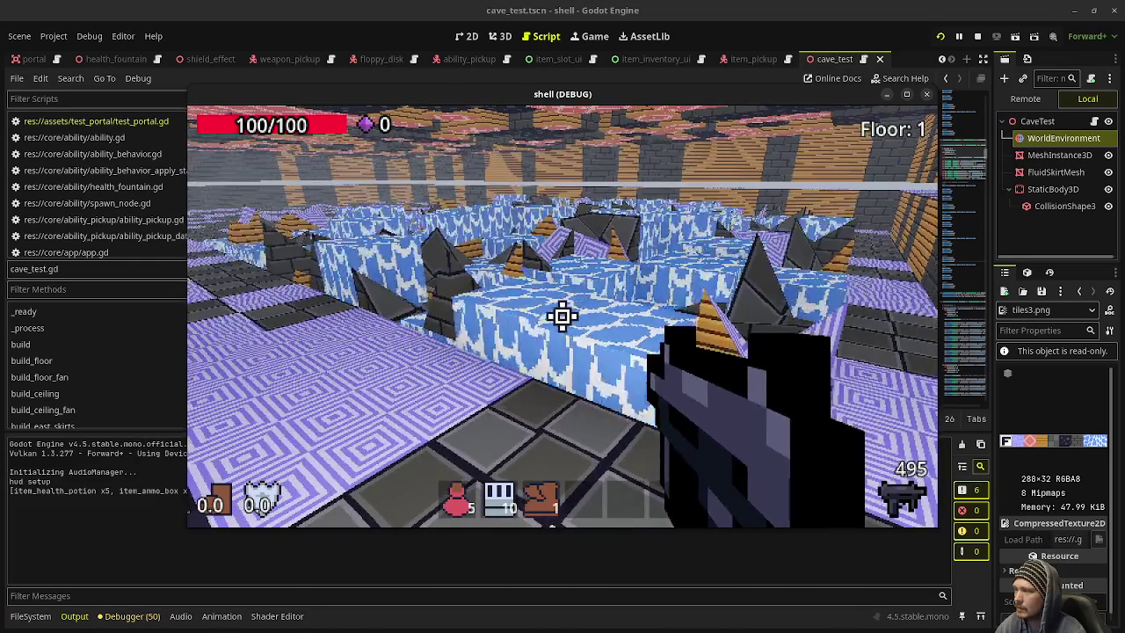
{"action": "key", "text": "w"}
{"action": "key", "text": "w"}
{"action": "key", "text": "w"}
{"action": "key", "text": "w"}
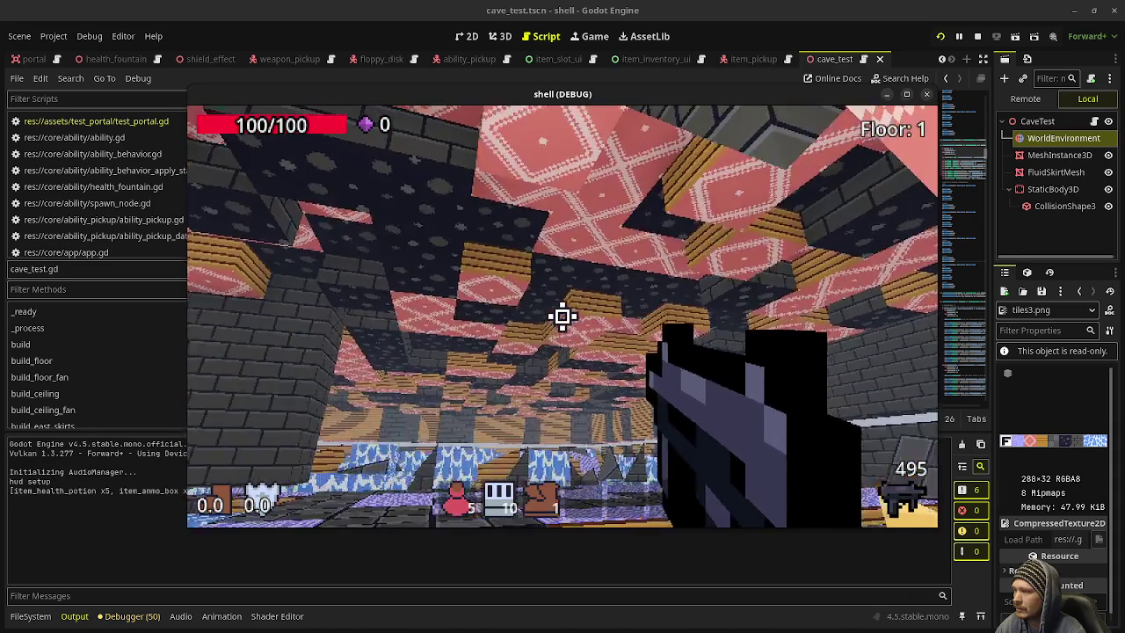
{"action": "key", "text": "w"}
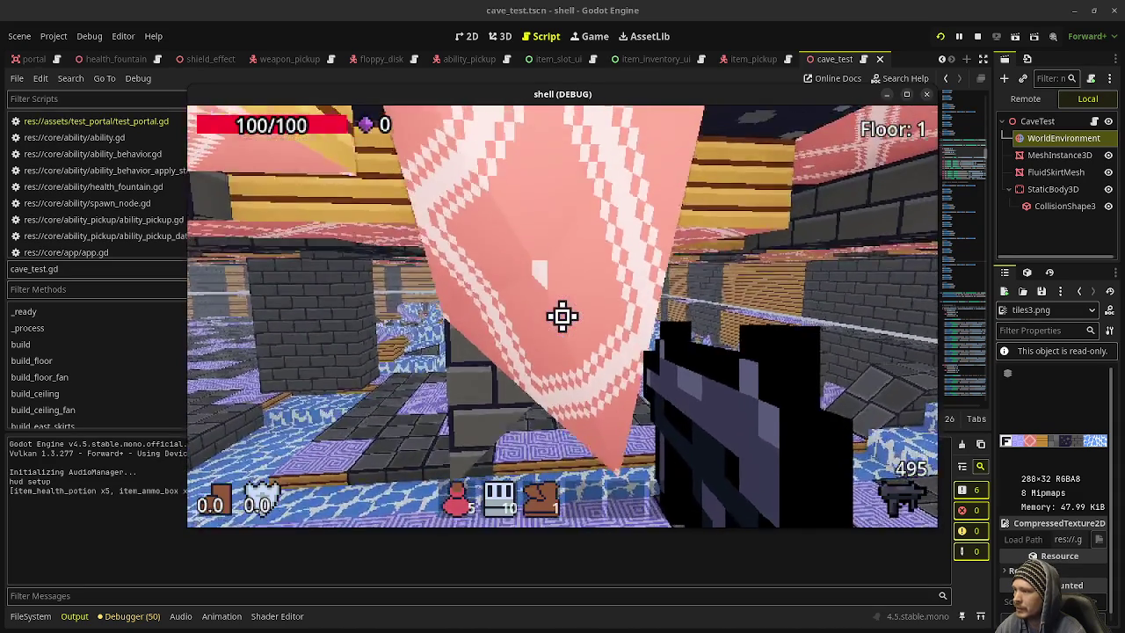
{"action": "key", "text": "w"}
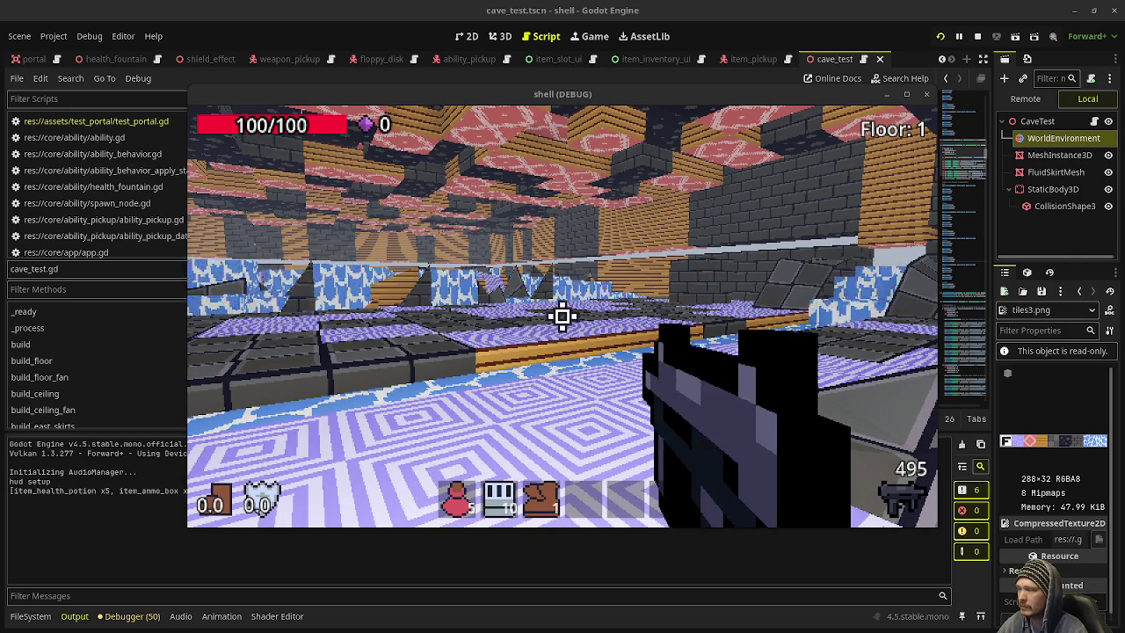
Step: Check the striped ramp, blue-patterned blocks and ceiling, then stop the running test
{"action": "left_click", "coordinate": [562, 316]}
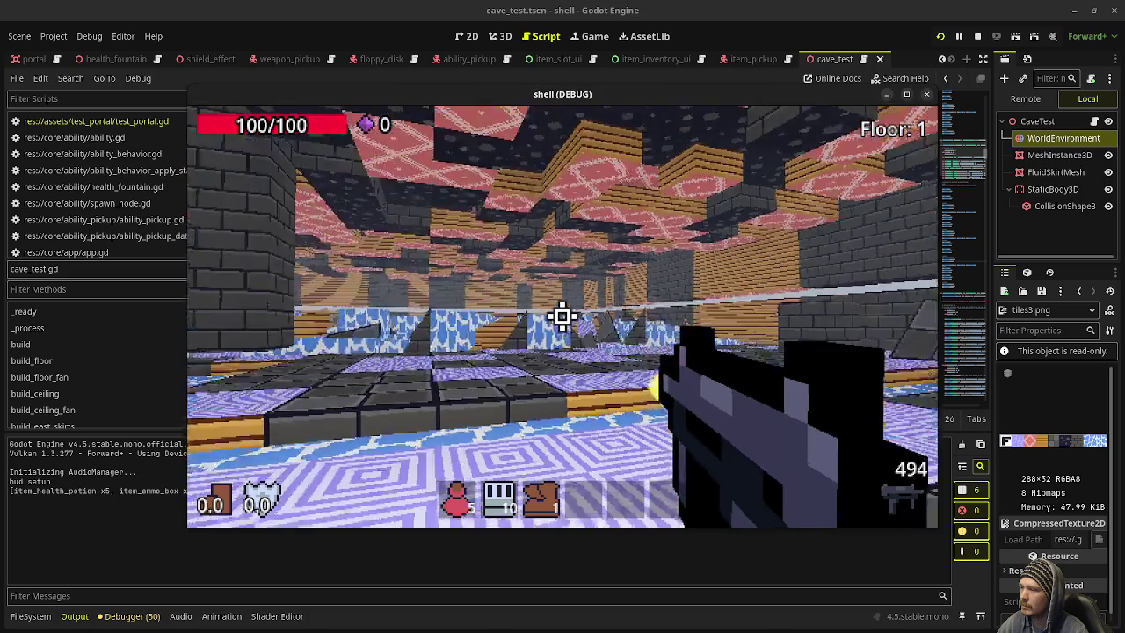
{"action": "key", "text": "w"}
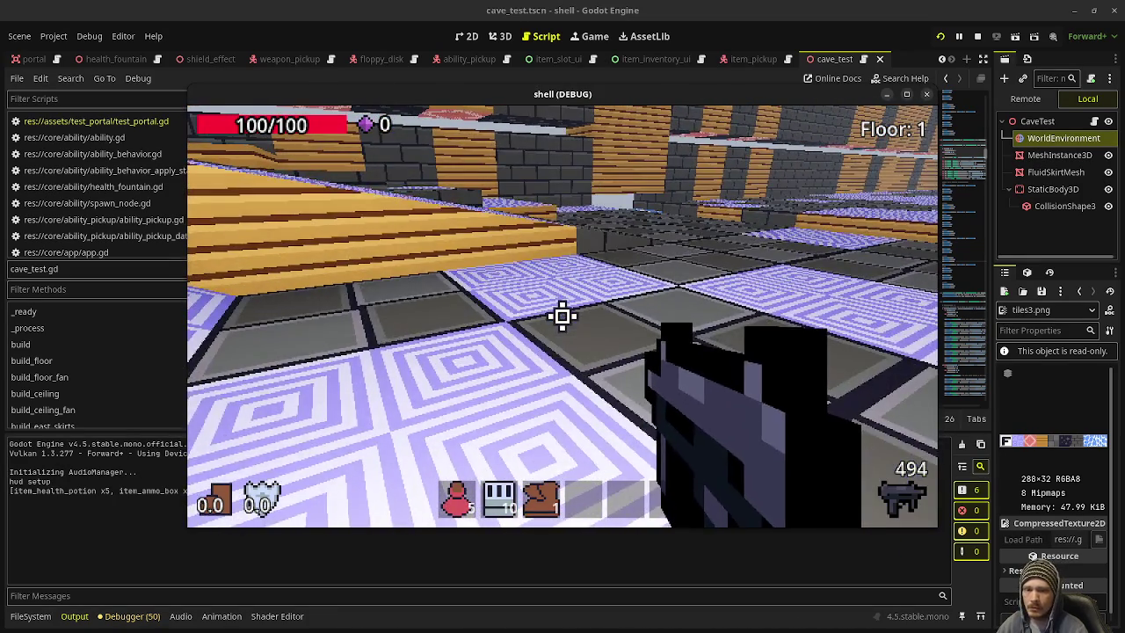
{"action": "key", "text": "w"}
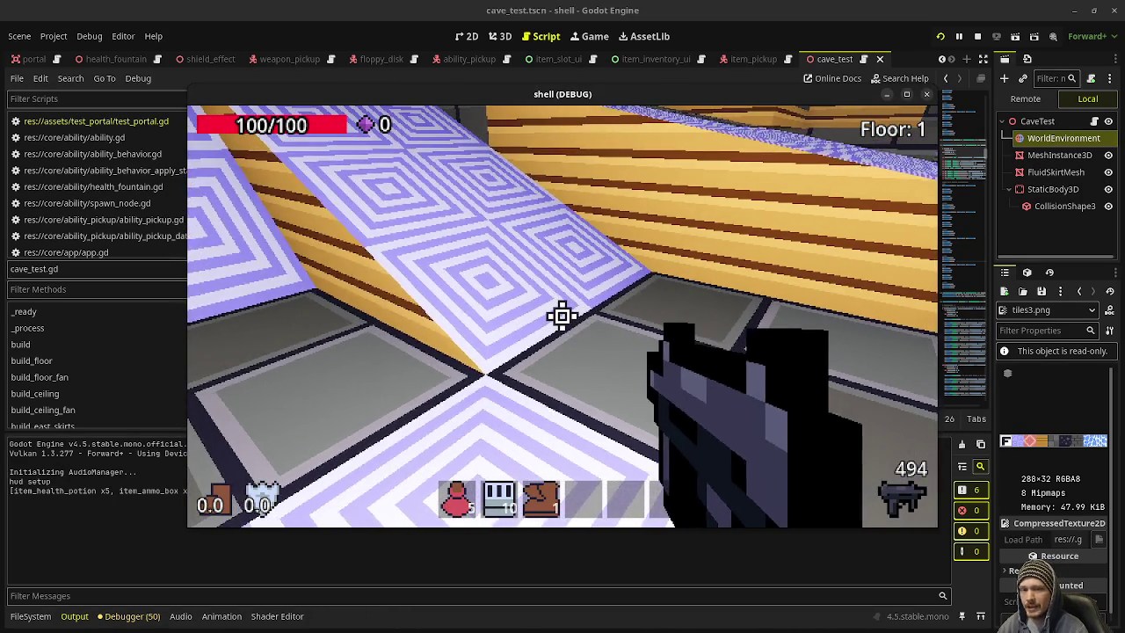
{"action": "key", "text": "w"}
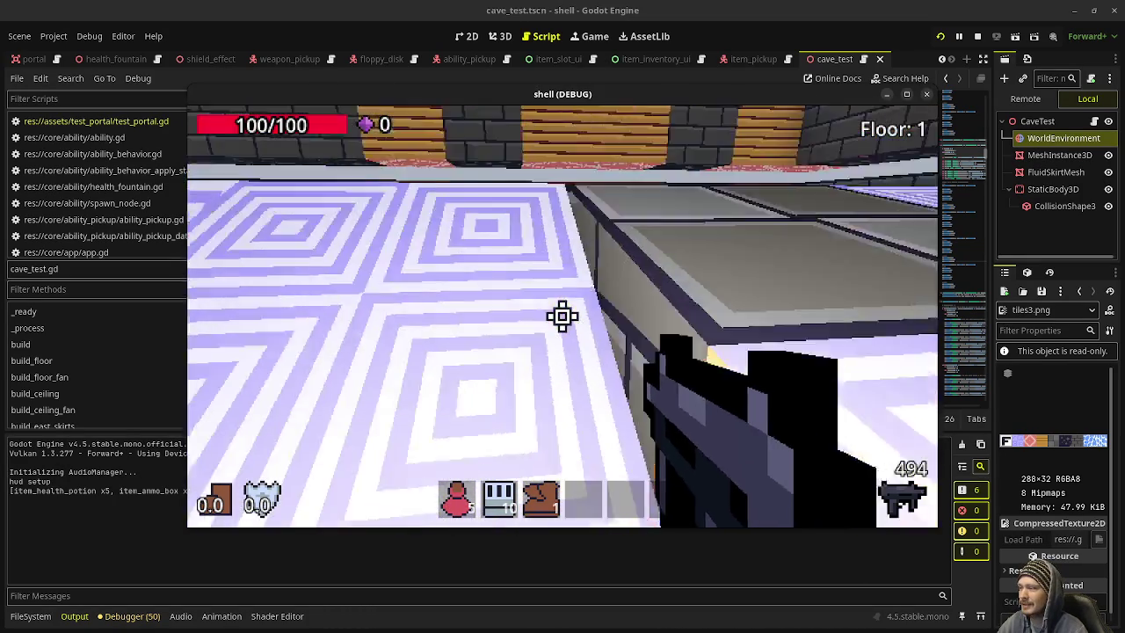
{"action": "key", "text": "w"}
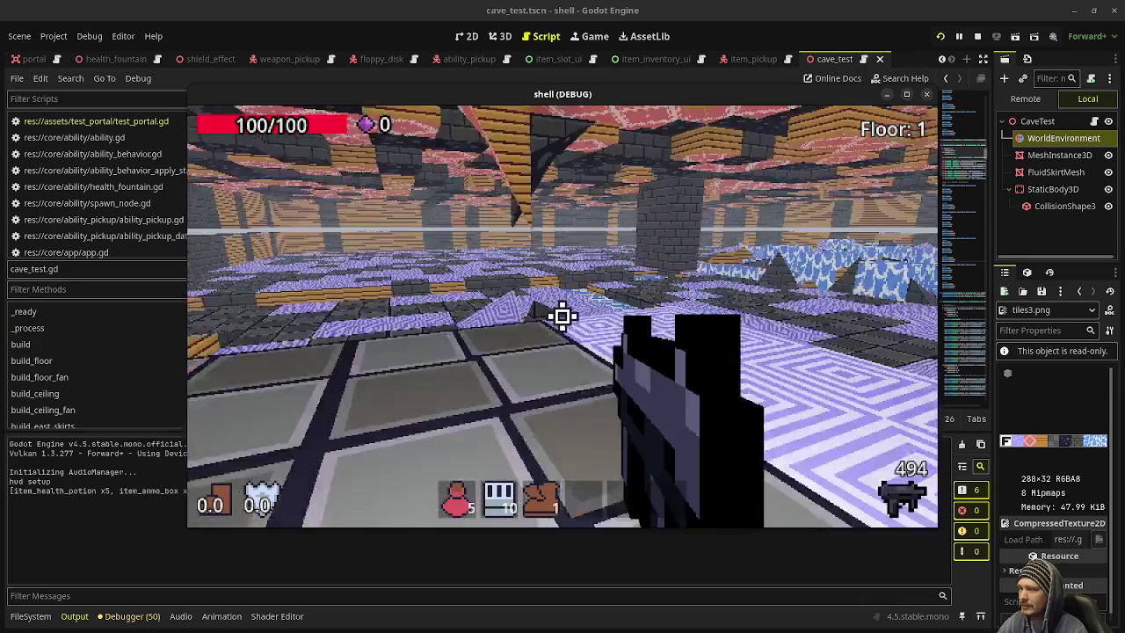
{"action": "key", "text": "w"}
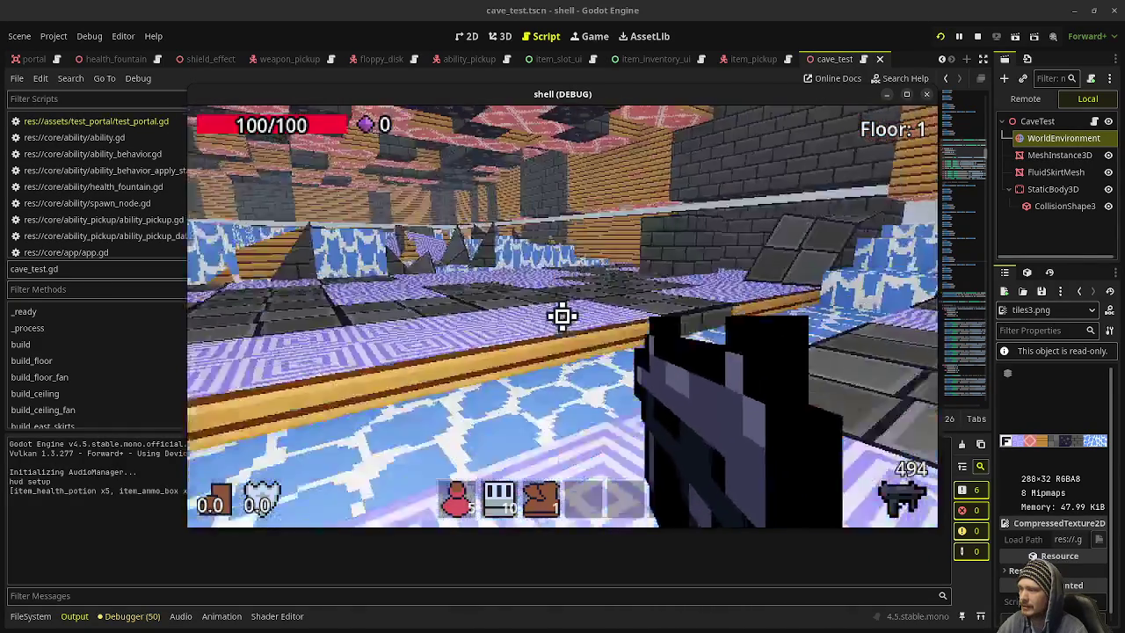
{"action": "key", "text": "w"}
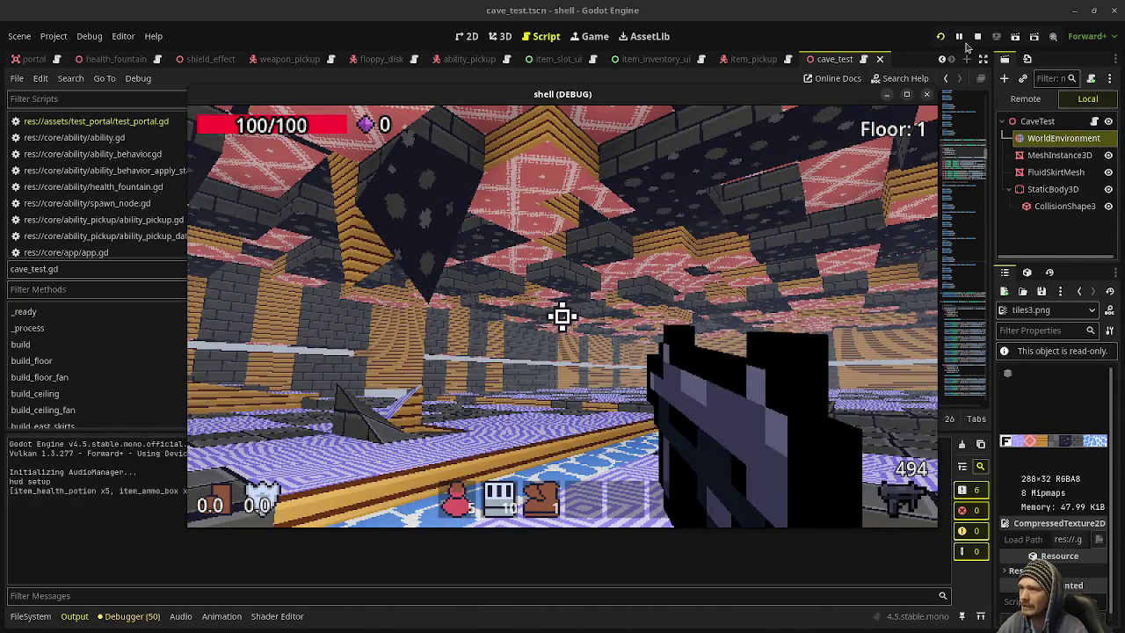
{"action": "left_click", "coordinate": [978, 37]}
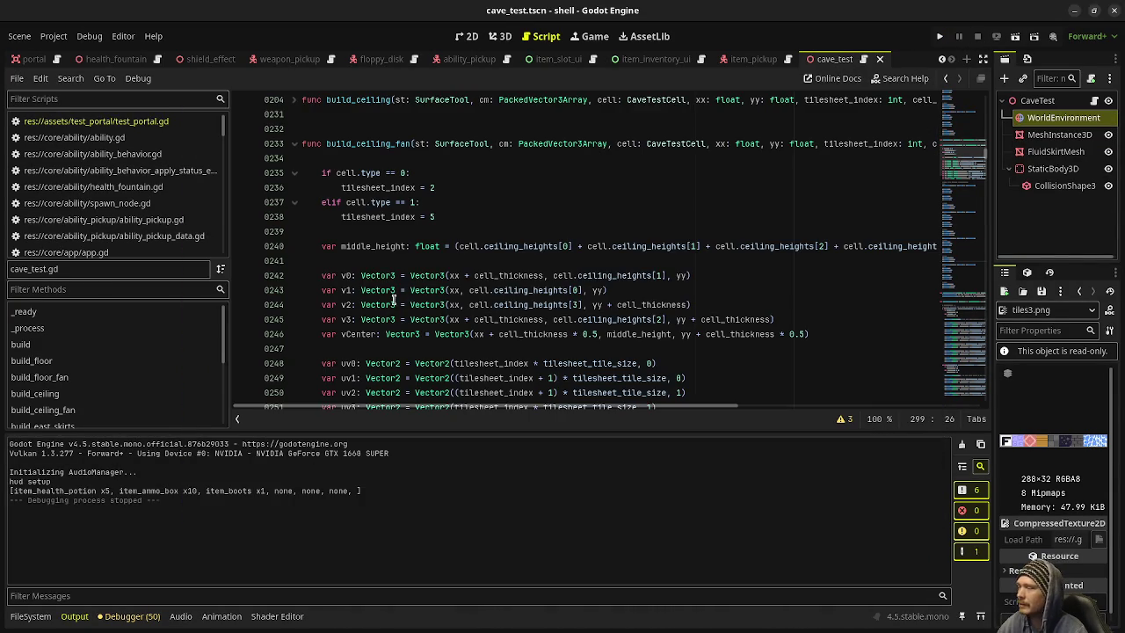
Step: In game.gd, comment out the test spawn line and uncomment the build_dungeon_def and reset calls
{"action": "scroll", "coordinate": [169, 193], "scroll_direction": "down", "scroll_amount": 4}
{"action": "left_click", "coordinate": [172, 197]}
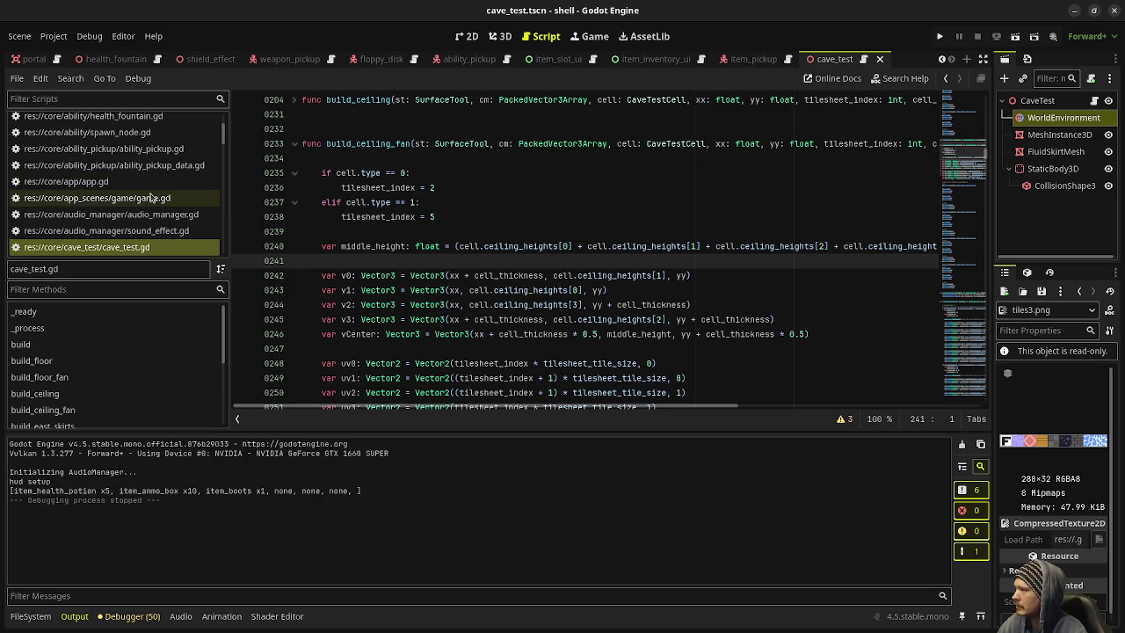
{"action": "scroll", "coordinate": [408, 330], "scroll_direction": "down", "scroll_amount": 2}
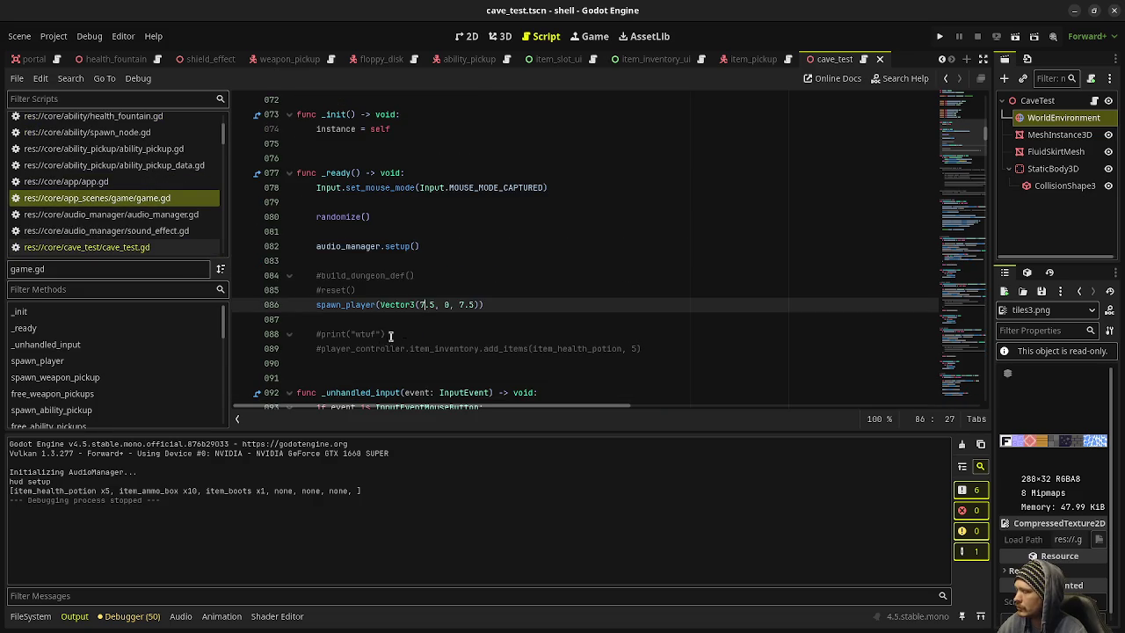
{"action": "key", "text": "ctrl+k"}
{"action": "mouse_move", "coordinate": [316, 304]}
{"action": "left_mouse_down"}
{"action": "mouse_move", "coordinate": [327, 291]}
{"action": "mouse_move", "coordinate": [317, 278]}
{"action": "left_mouse_up"}
{"action": "key", "text": "ctrl+k"}
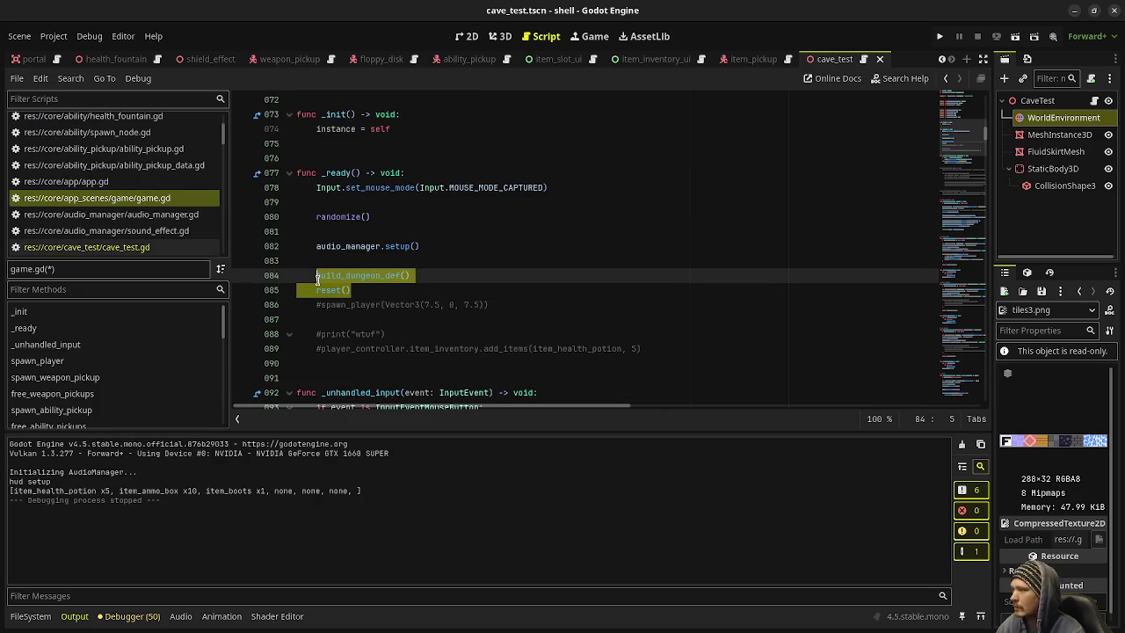
Step: Uncomment the _process minimap update and the _physics_process function in game.gd
{"action": "scroll", "coordinate": [318, 277], "scroll_direction": "down", "scroll_amount": 6}
{"action": "mouse_move", "coordinate": [361, 246]}
{"action": "left_mouse_down"}
{"action": "mouse_move", "coordinate": [338, 232]}
{"action": "mouse_move", "coordinate": [299, 239]}
{"action": "left_mouse_up"}
{"action": "key", "text": "ctrl+k"}
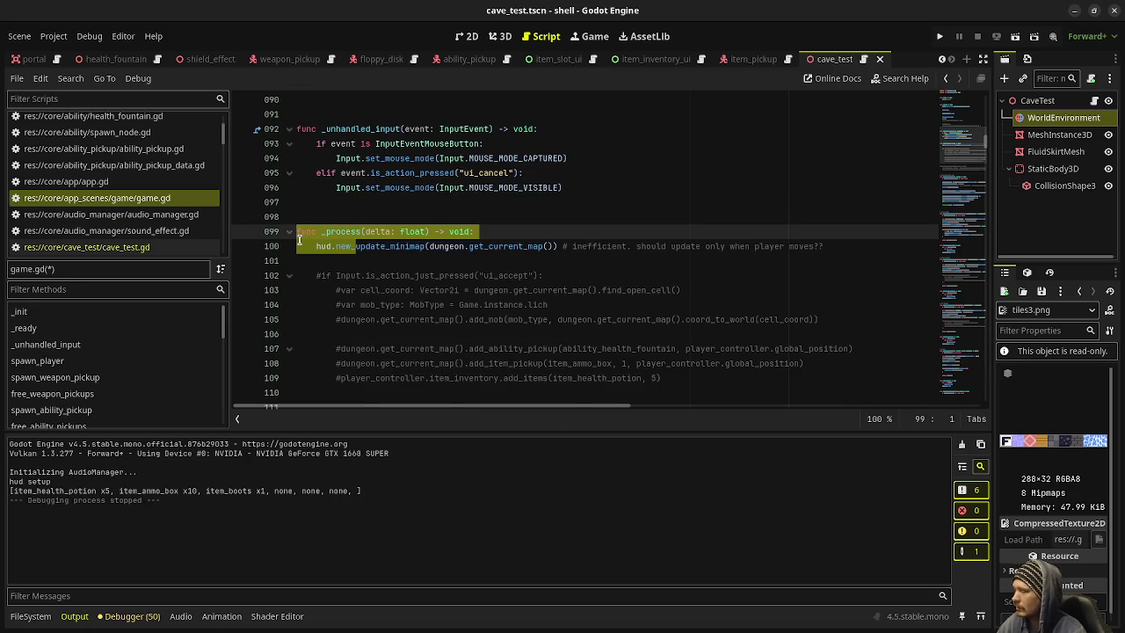
{"action": "scroll", "coordinate": [298, 239], "scroll_direction": "down", "scroll_amount": 3}
{"action": "left_click_drag", "start_coordinate": [360, 319], "coordinate": [293, 293]}
{"action": "key", "text": "ctrl+k"}
Step: Swap the direct player position for the dungeon-based spawn position and save game.gd
{"action": "scroll", "coordinate": [299, 281], "scroll_direction": "down", "scroll_amount": 4}
{"action": "left_click", "coordinate": [310, 261]}
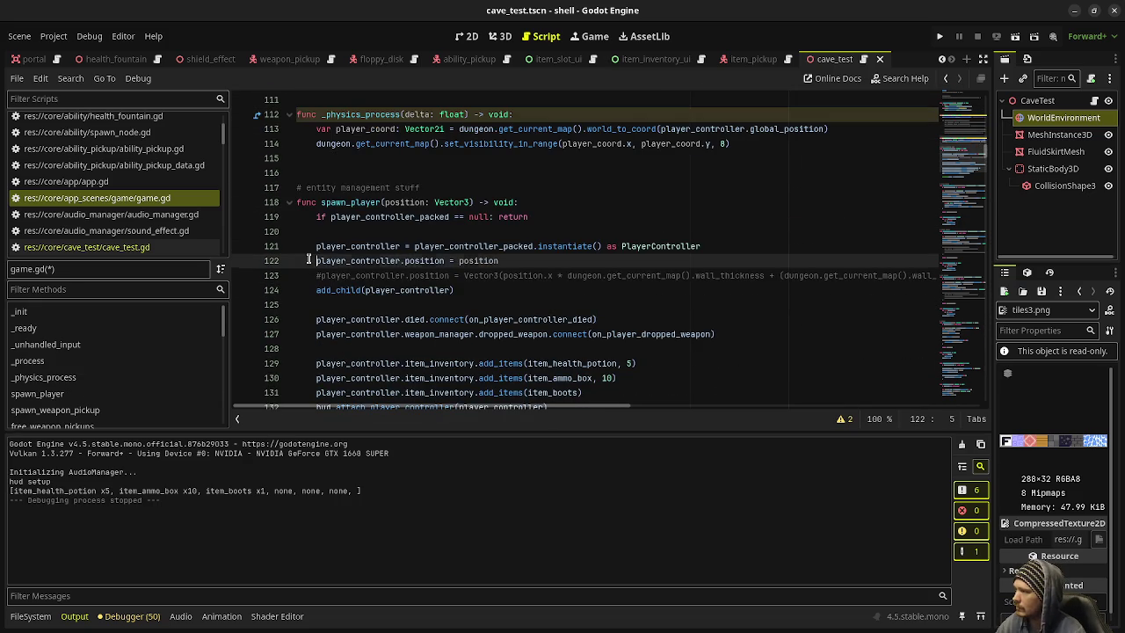
{"action": "key", "text": "ctrl+k"}
{"action": "left_click", "coordinate": [318, 276]}
{"action": "key", "text": "ctrl+k"}
{"action": "key", "text": "ctrl+s"}
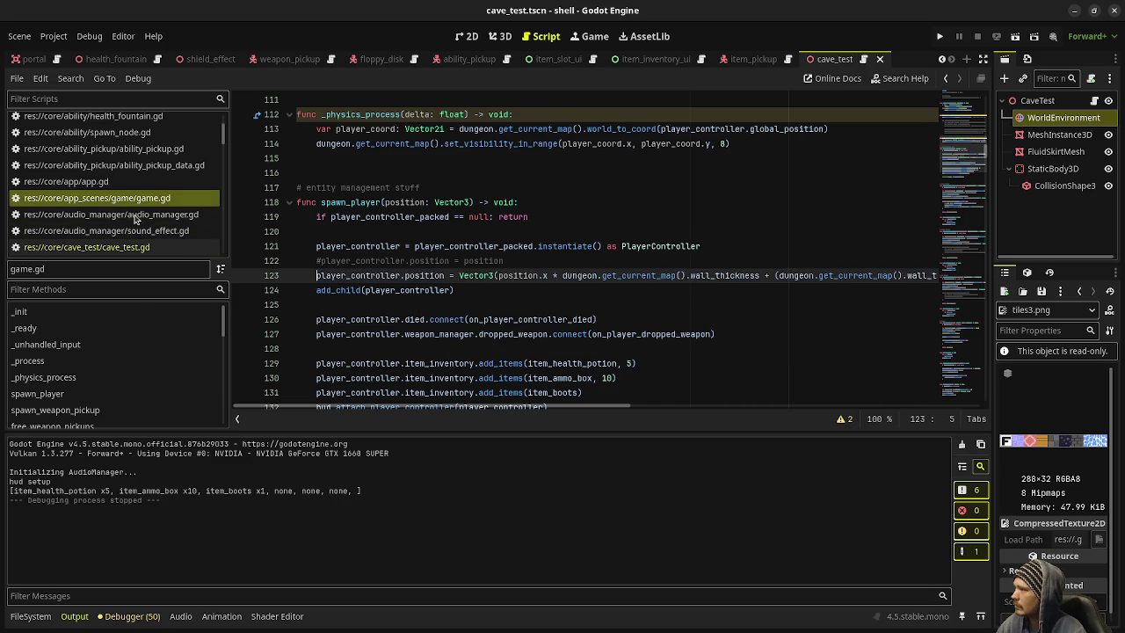
Step: Return to cave_test.gd and bring up the game scene
{"action": "scroll", "coordinate": [497, 251], "scroll_direction": "up", "scroll_amount": 7}
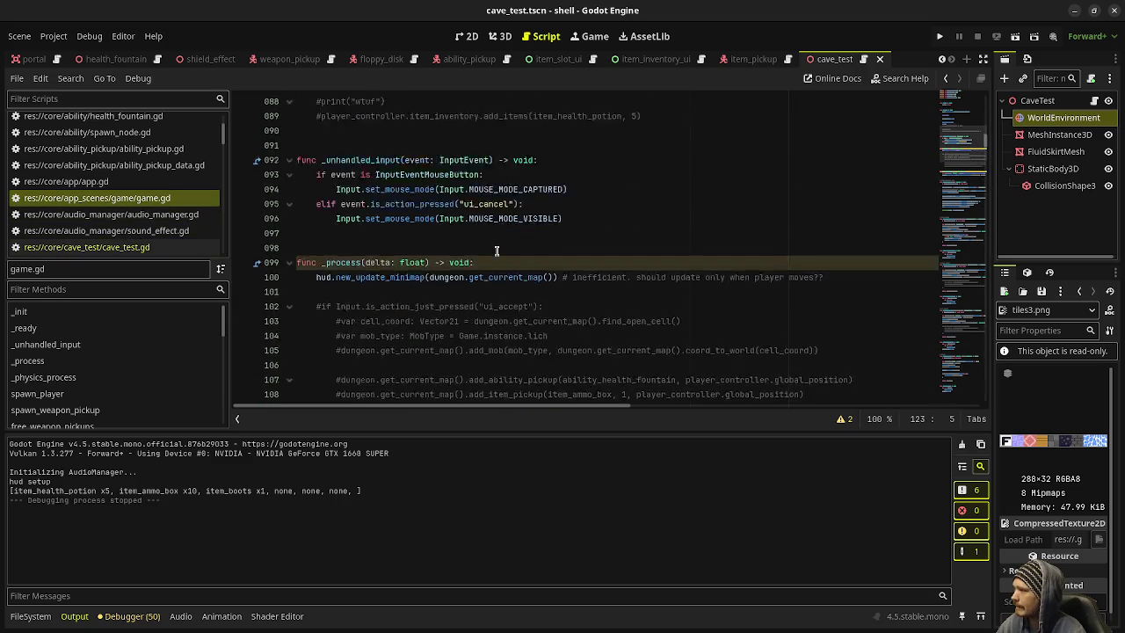
{"action": "left_click", "coordinate": [146, 248]}
{"action": "scroll", "coordinate": [54, 62], "scroll_direction": "up", "scroll_amount": 4}
{"action": "left_click", "coordinate": [138, 58]}
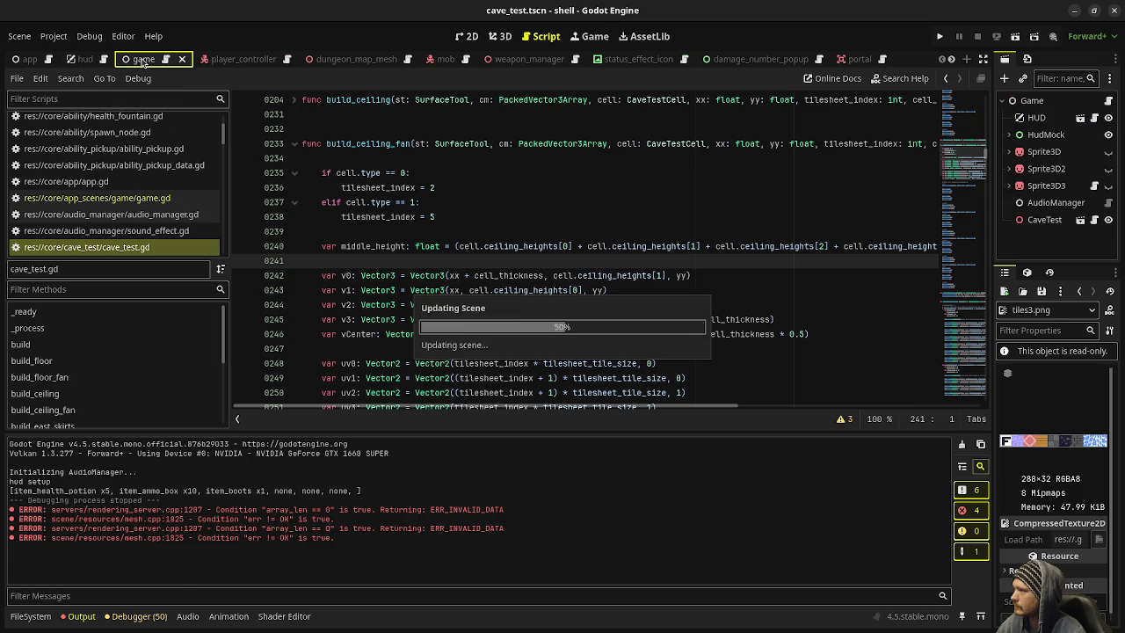
Step: Delete the CaveTest node from game.tscn and save the scene
{"action": "left_click", "coordinate": [1041, 220]}
{"action": "right_click", "coordinate": [1041, 219]}
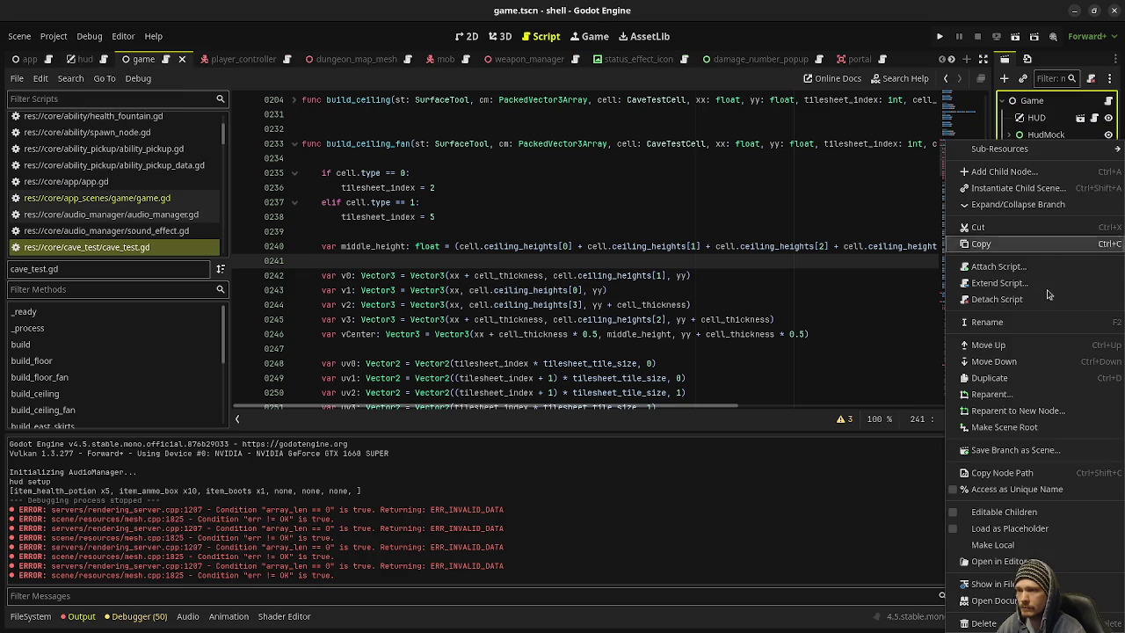
{"action": "left_click", "coordinate": [1011, 619]}
{"action": "left_click", "coordinate": [608, 338]}
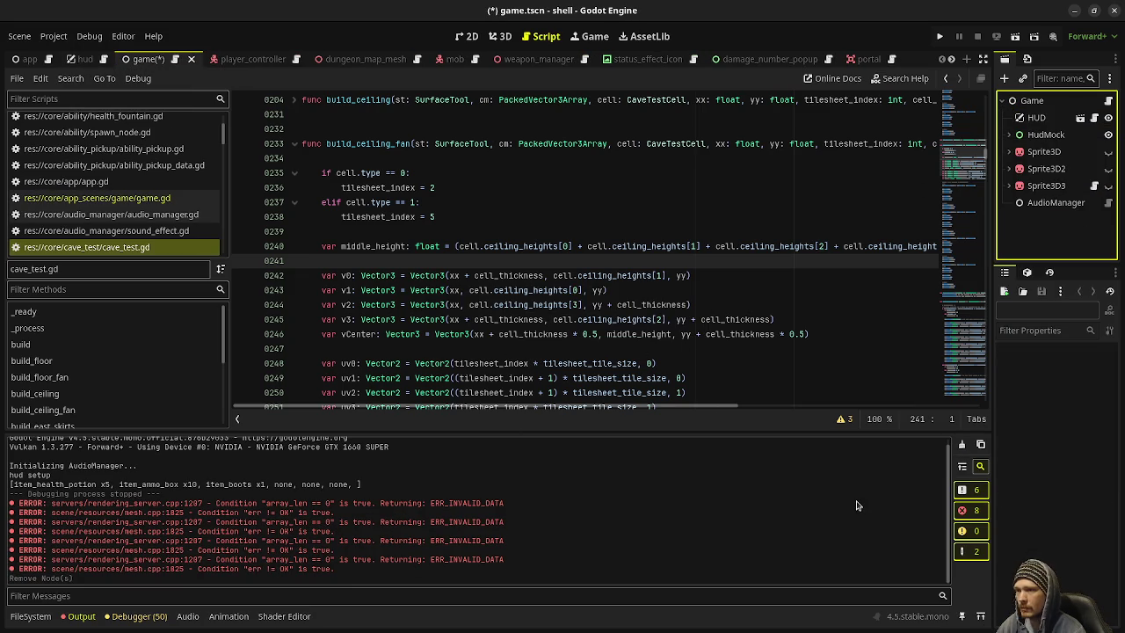
{"action": "left_click", "coordinate": [700, 246]}
{"action": "key", "text": "ctrl+s"}
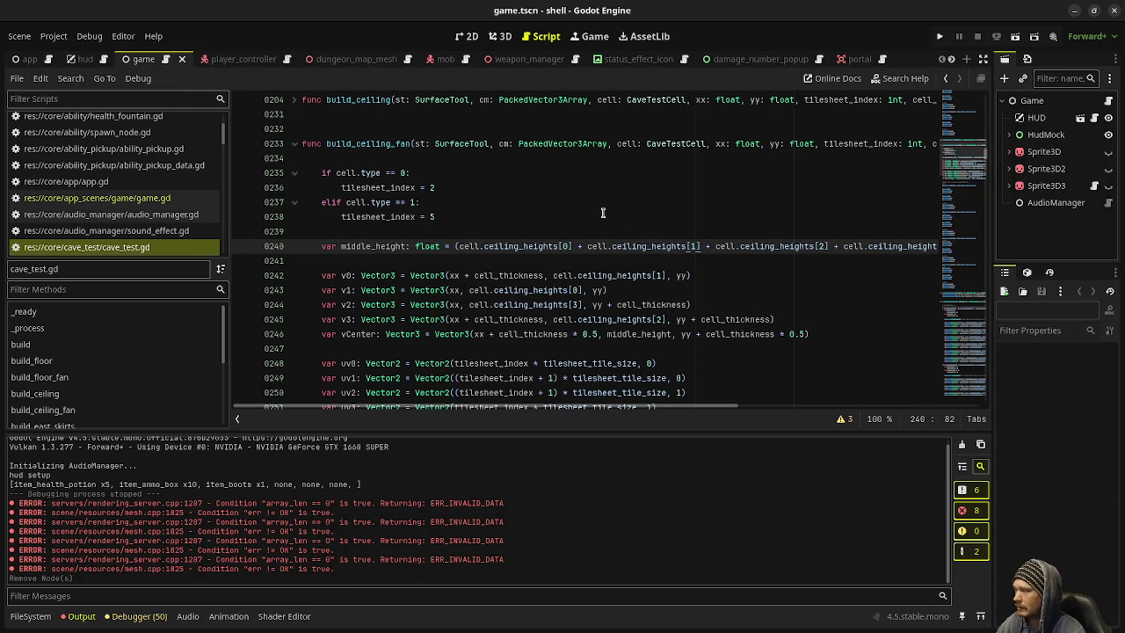
Step: Hide the player_controller's OmniLight3D and run the project
{"action": "left_click", "coordinate": [940, 36]}
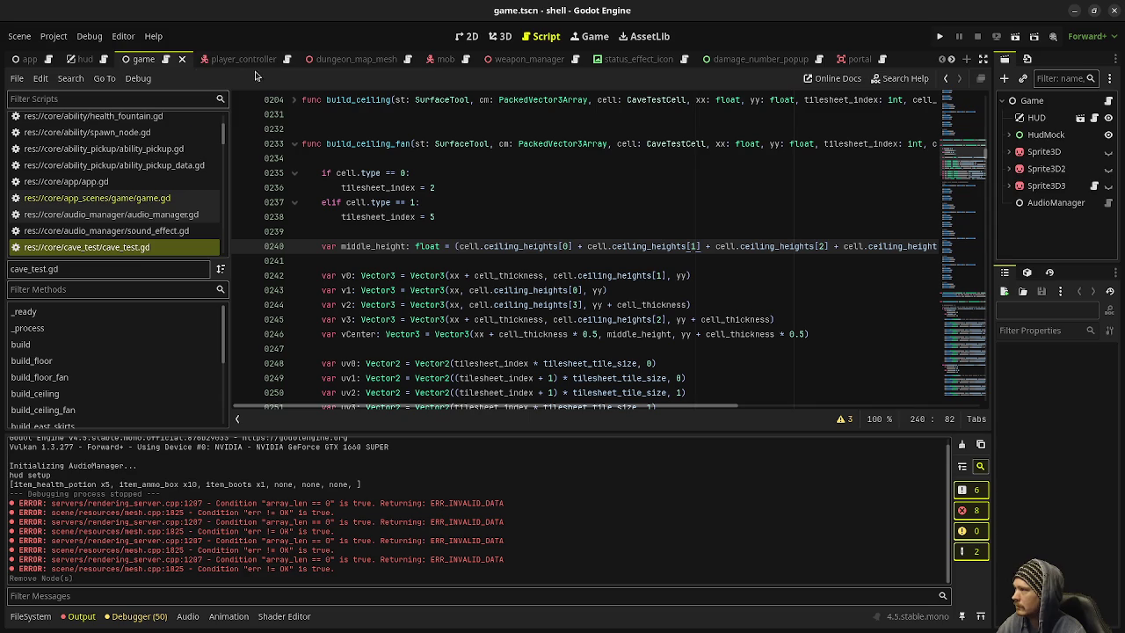
{"action": "scroll", "coordinate": [1065, 236], "scroll_direction": "down", "scroll_amount": 3}
{"action": "scroll", "coordinate": [1065, 236], "scroll_direction": "down", "scroll_amount": 3}
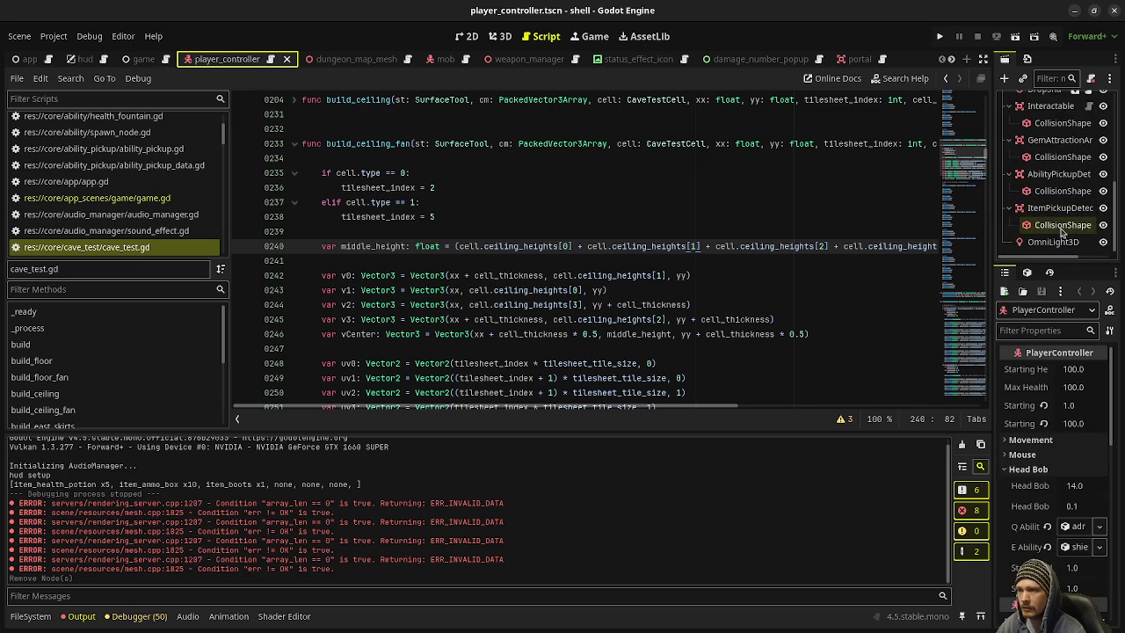
{"action": "left_click", "coordinate": [1102, 242]}
{"action": "left_click", "coordinate": [941, 39]}
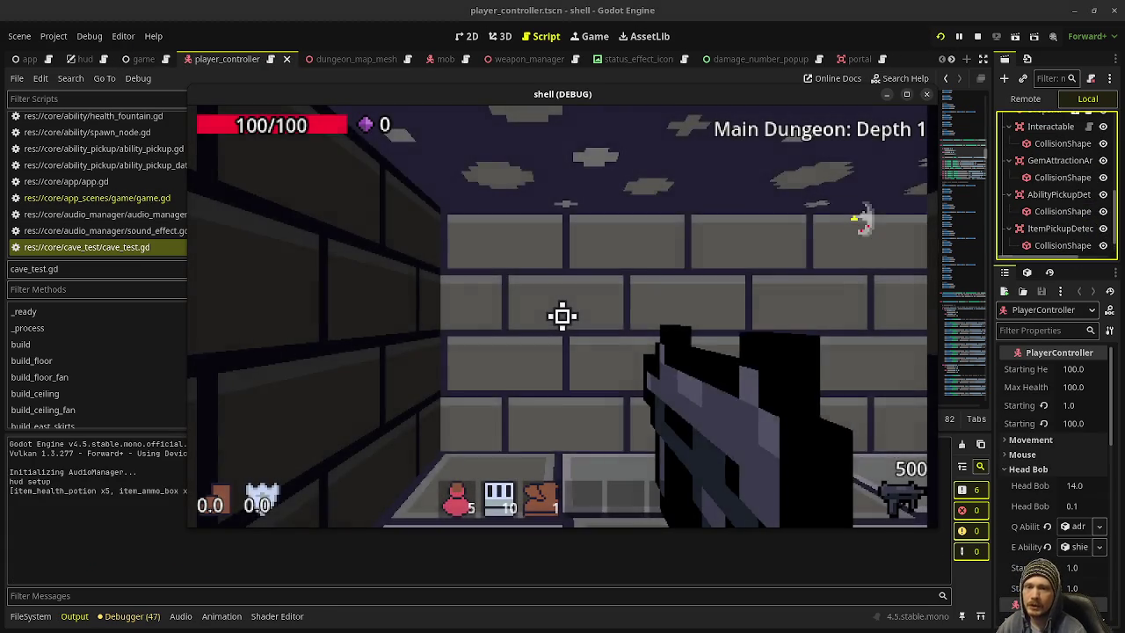
Step: Shoot the corridor enemy and advance while firing, collecting gems up to 39
{"action": "mouse_move", "coordinate": [563, 316]}
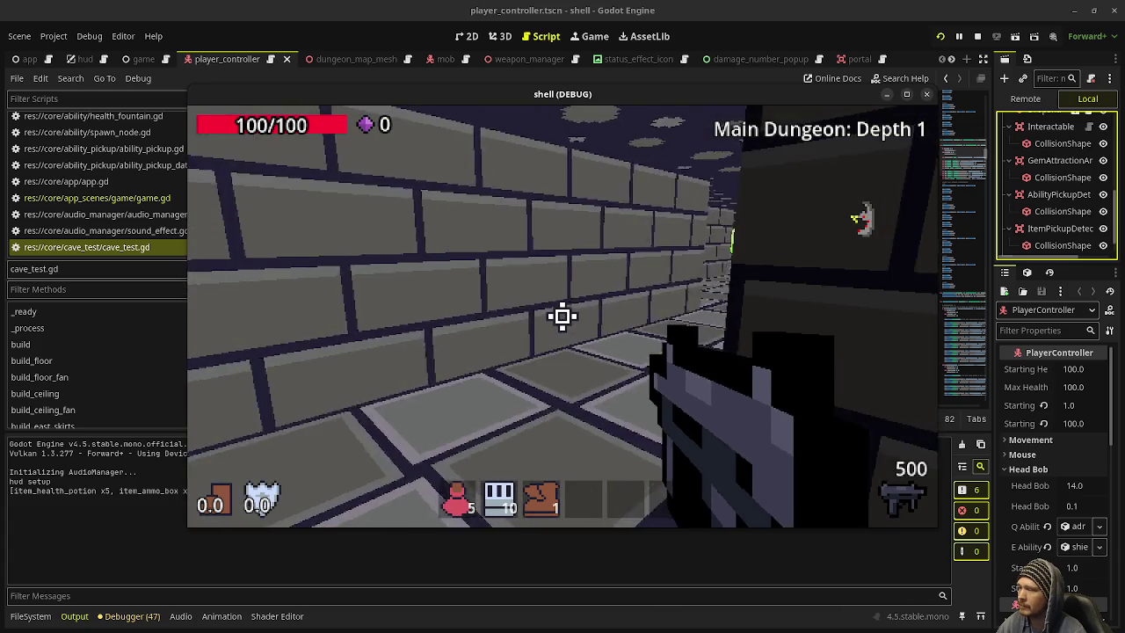
{"action": "left_click_drag", "start_coordinate": [563, 316], "coordinate": [563, 317]}
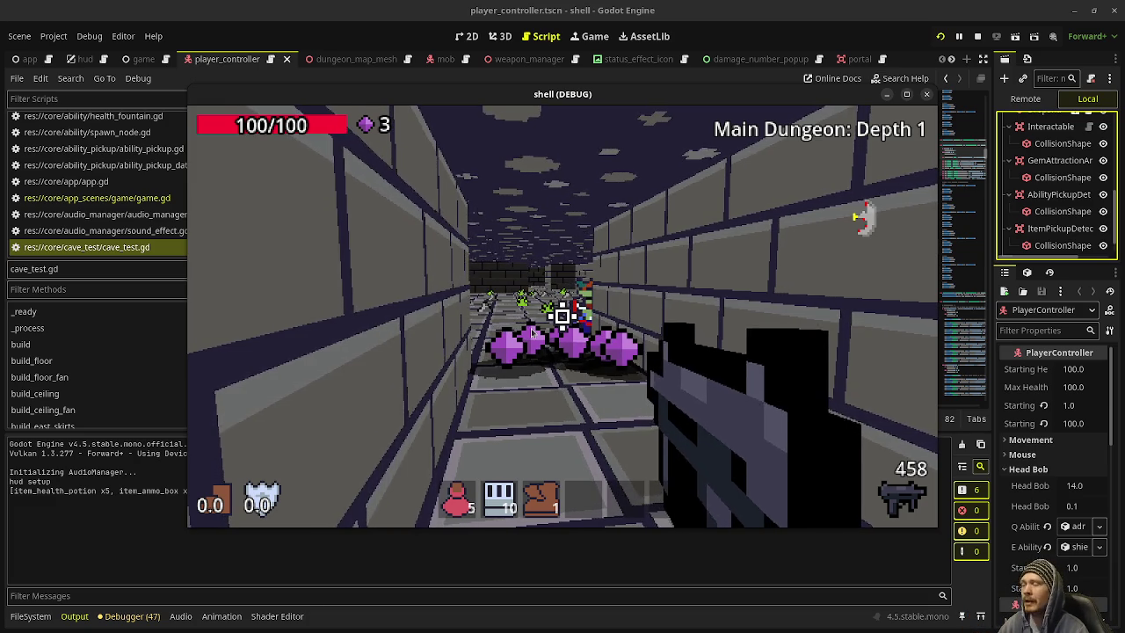
{"action": "key", "text": "w"}
{"action": "left_click_drag", "start_coordinate": [562, 317], "coordinate": [563, 317]}
{"action": "key", "text": "w"}
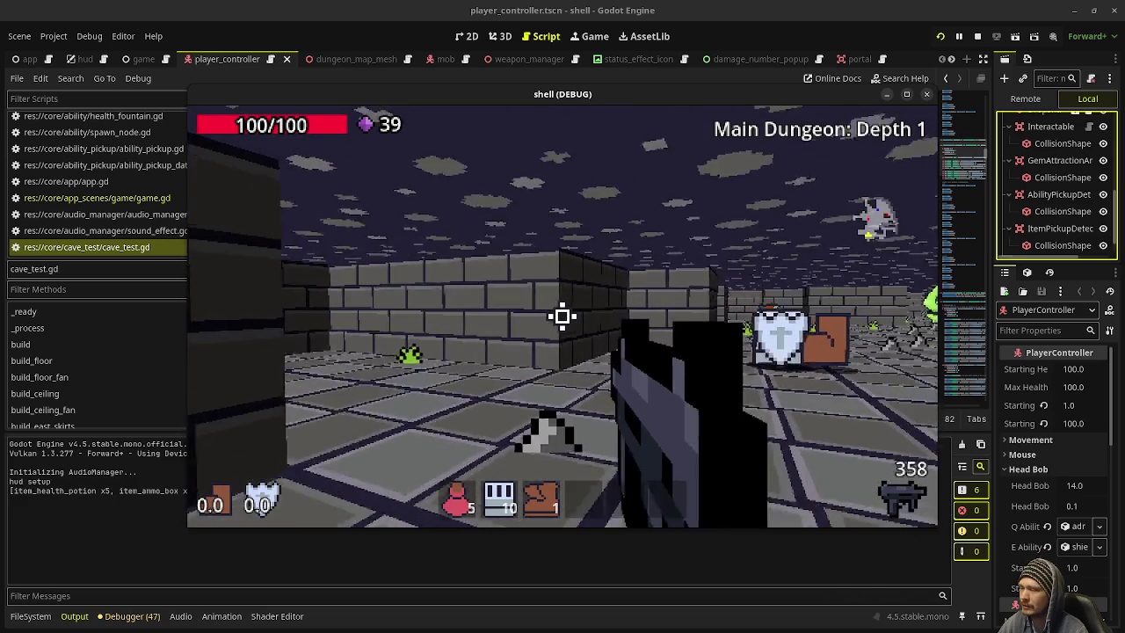
Step: Pick up and equip the shotgun, then walk the brick corridor into the room with green pickups
{"action": "key", "text": "w"}
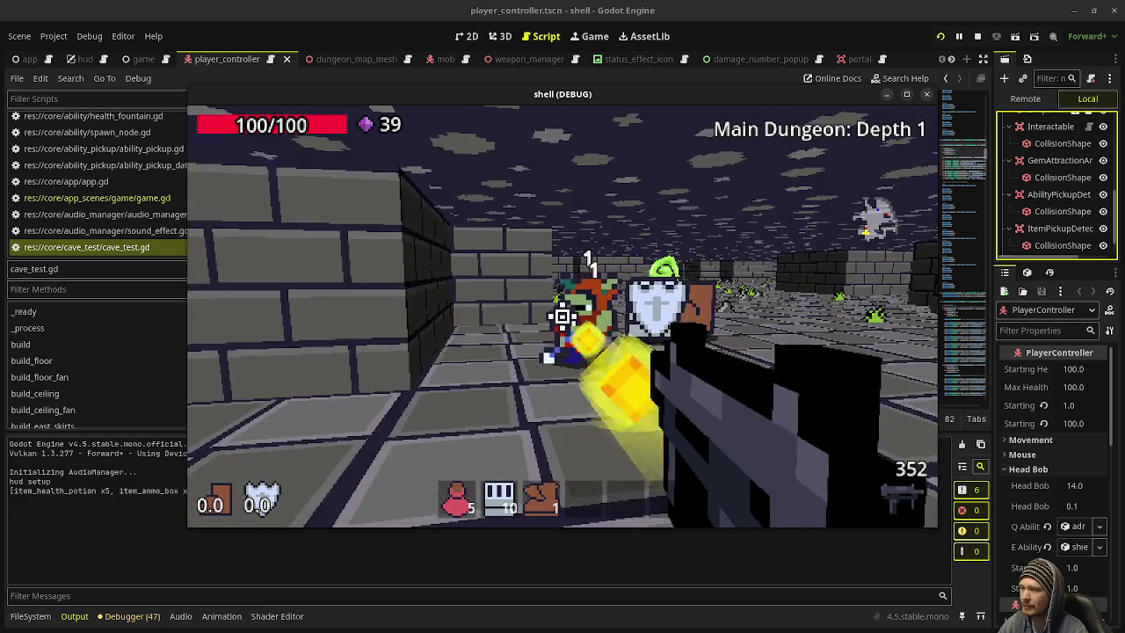
{"action": "key", "text": "w"}
{"action": "key", "text": "2"}
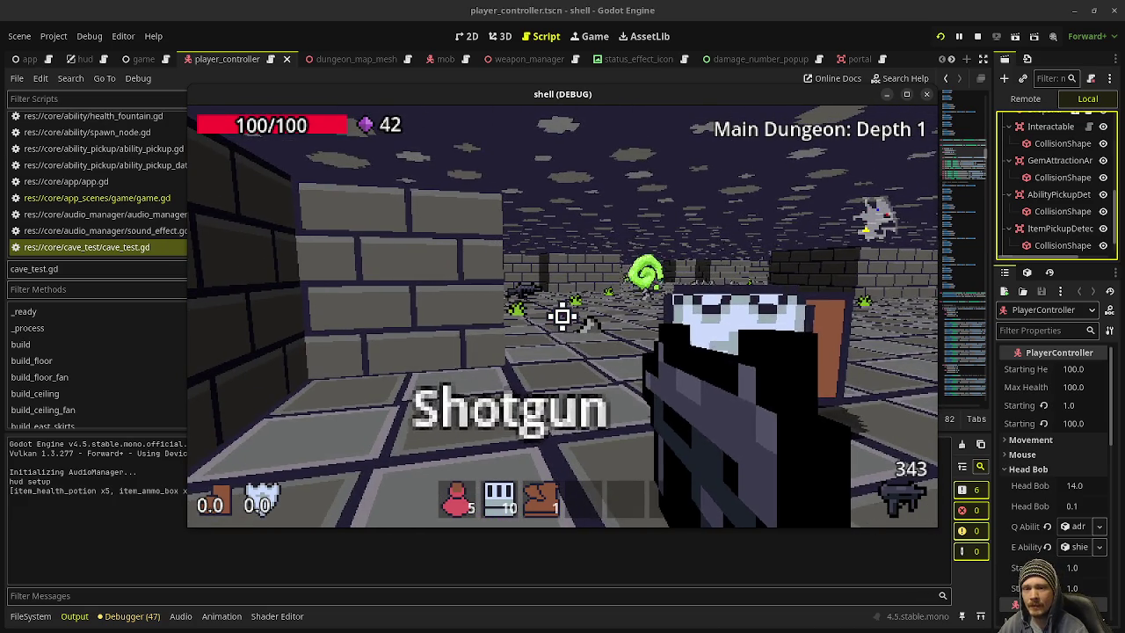
{"action": "key", "text": "w"}
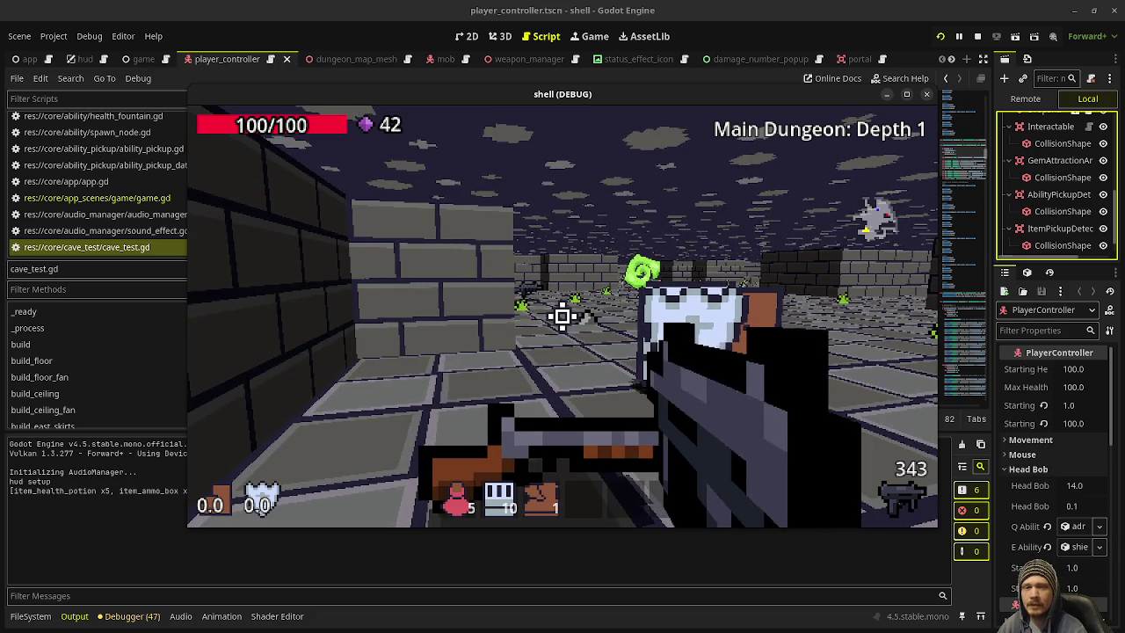
{"action": "key", "text": "s"}
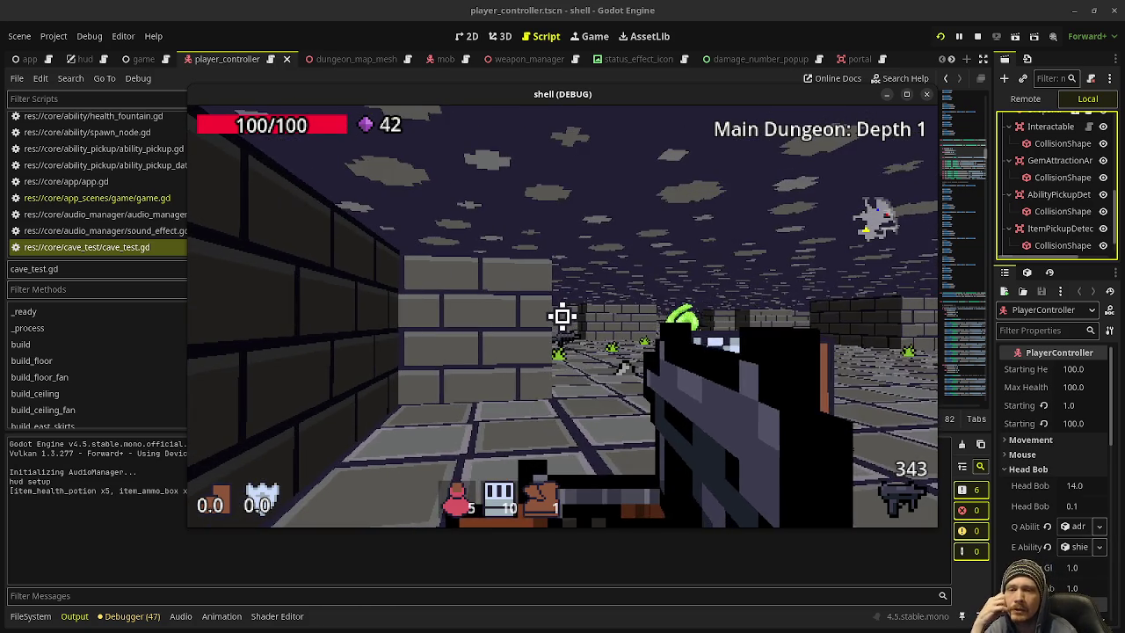
{"action": "key", "text": "w"}
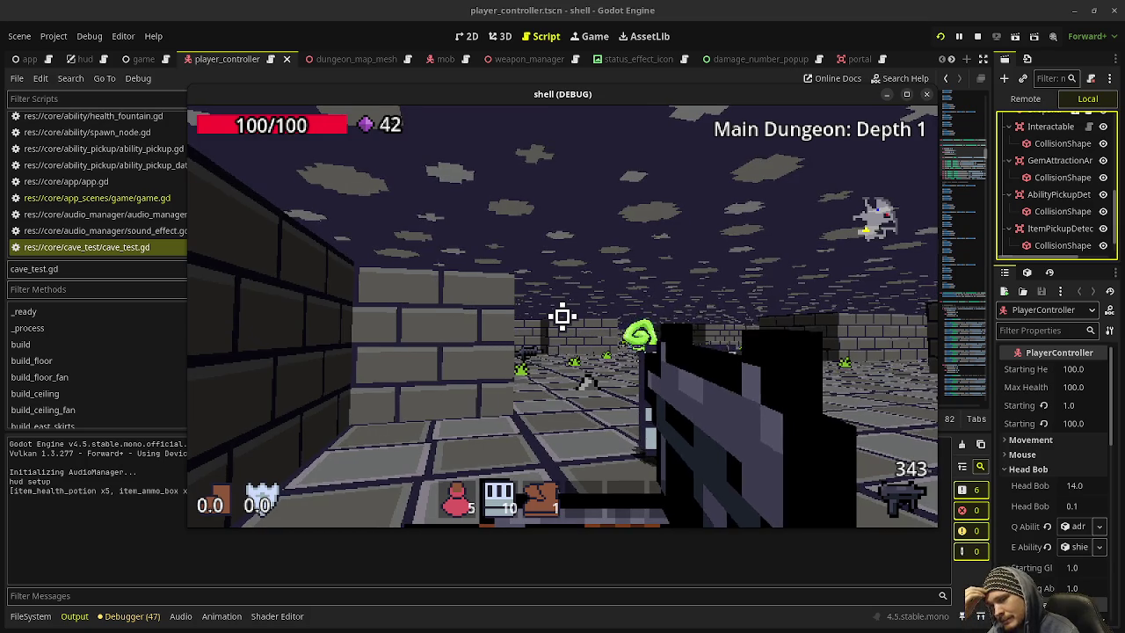
{"action": "key", "text": "w"}
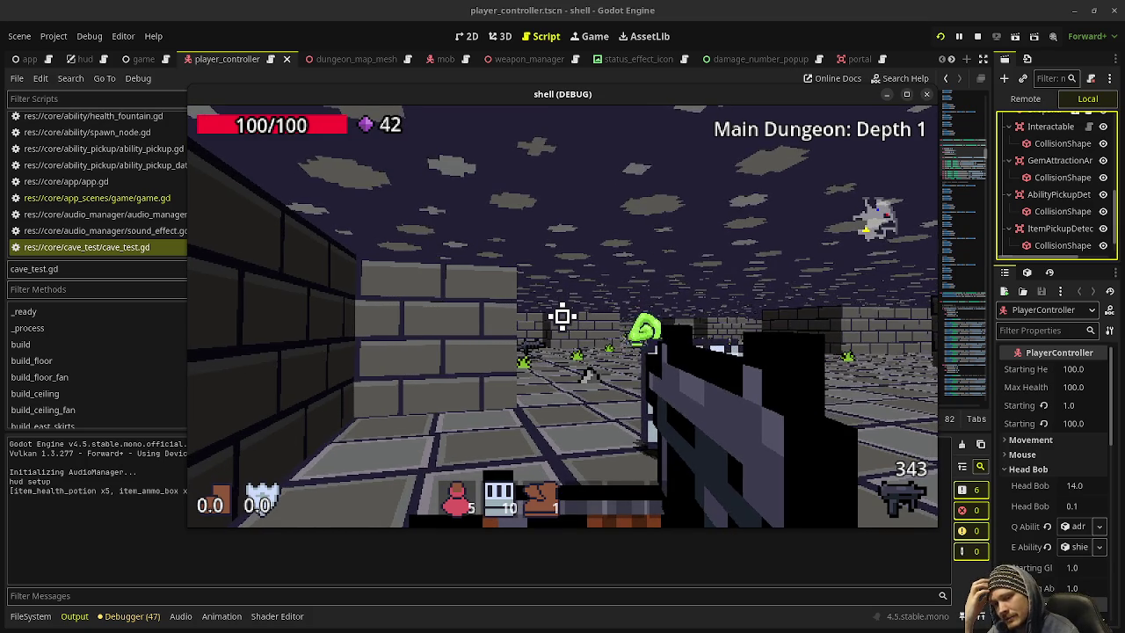
{"action": "key", "text": "w"}
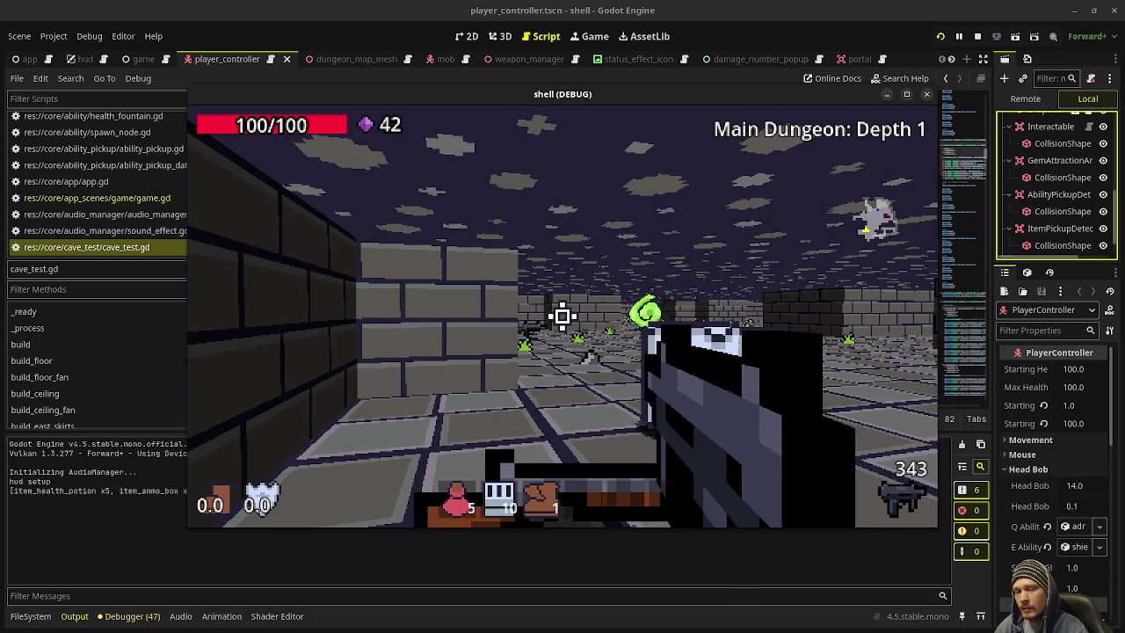
{"action": "key", "text": "w"}
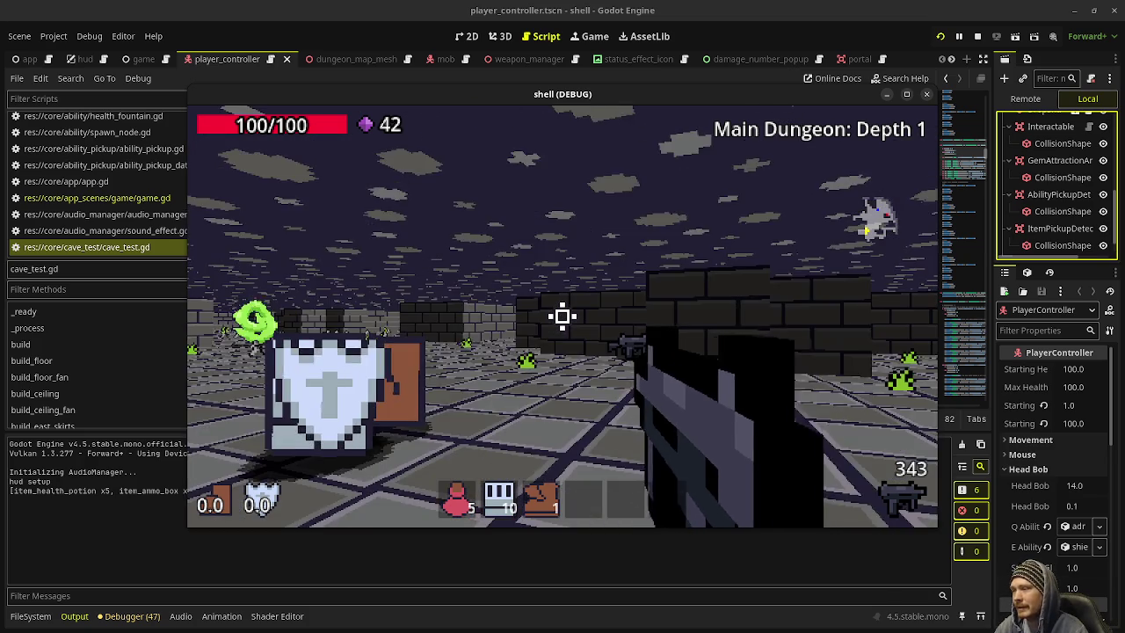
{"action": "key", "text": "w"}
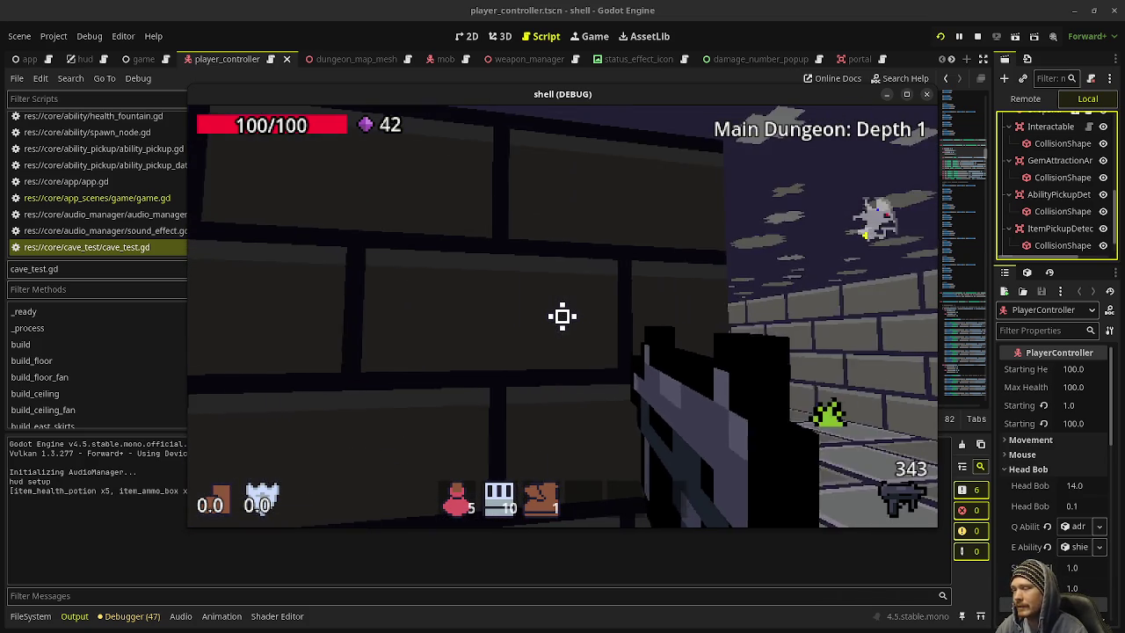
{"action": "key", "text": "w"}
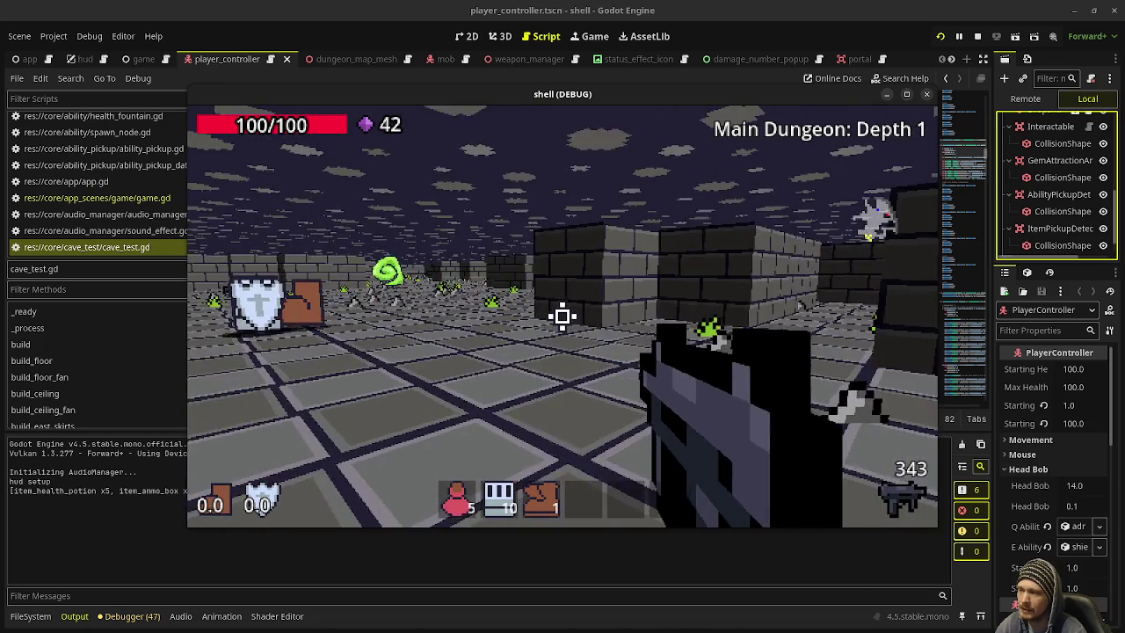
{"action": "key", "text": "w"}
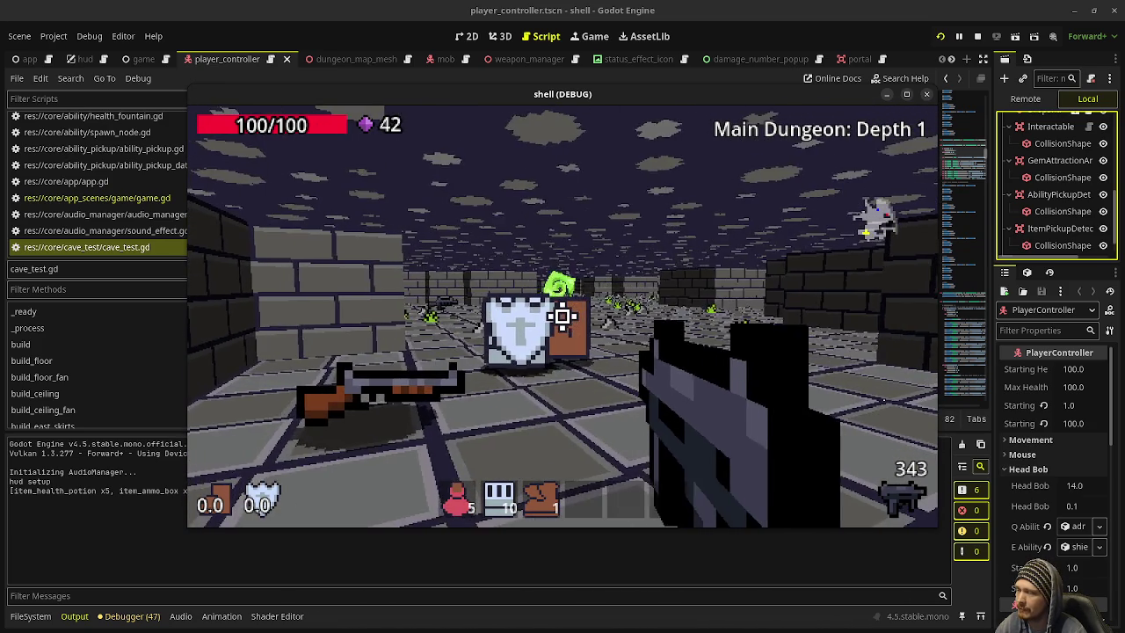
Step: Maximize the debug game window and walk past the shield pickup and SMG into the next room
{"action": "left_click", "coordinate": [907, 92]}
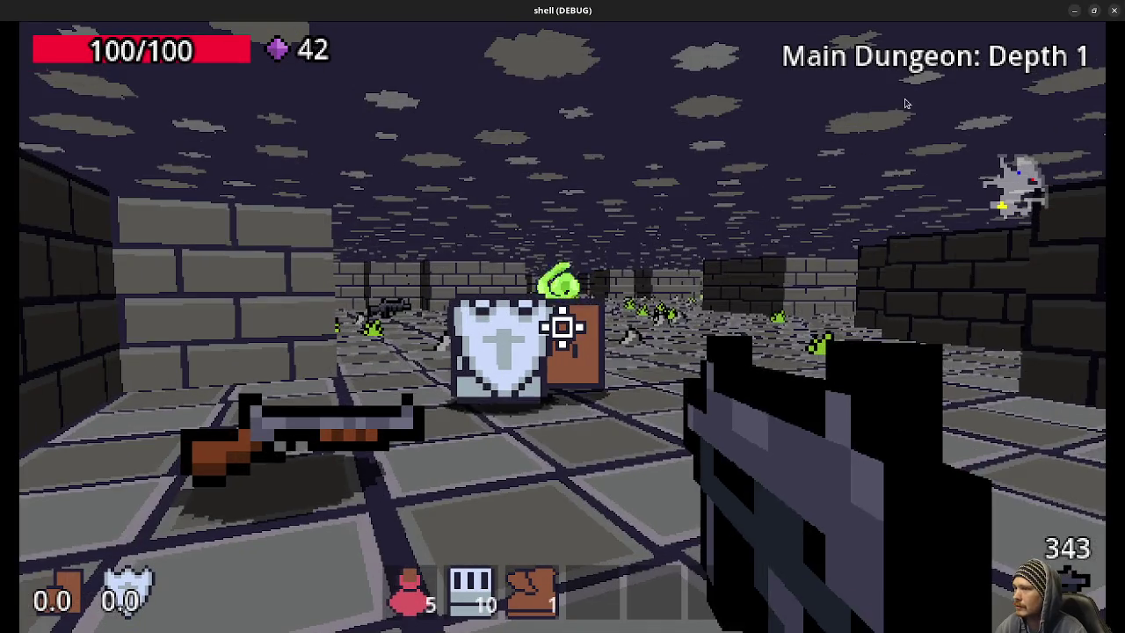
{"action": "left_click", "coordinate": [562, 327]}
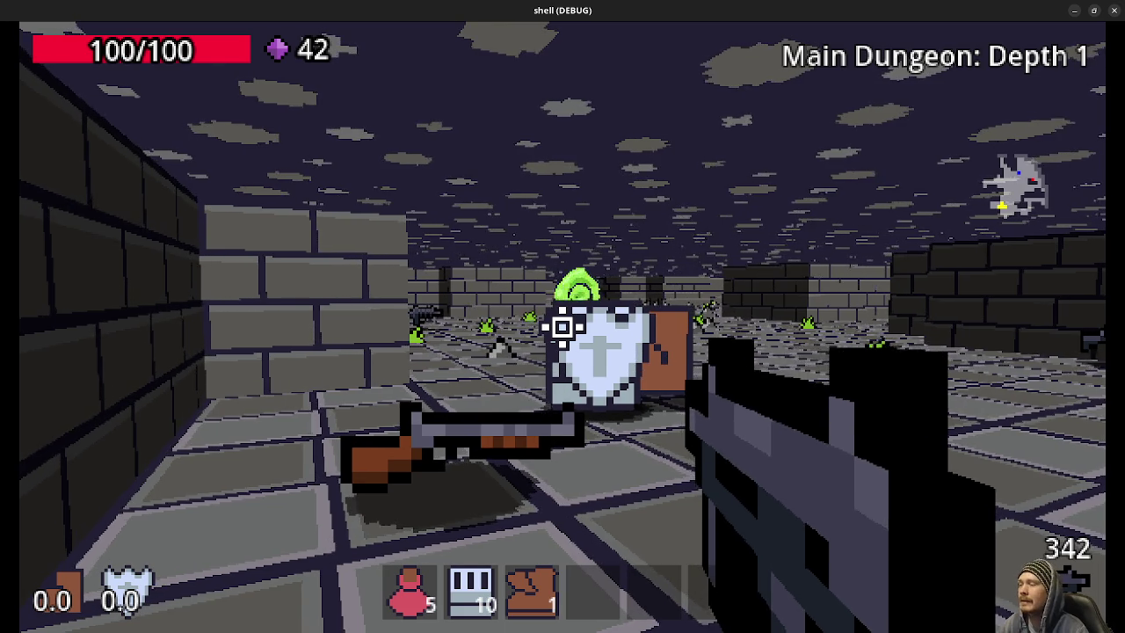
{"action": "key", "text": "w"}
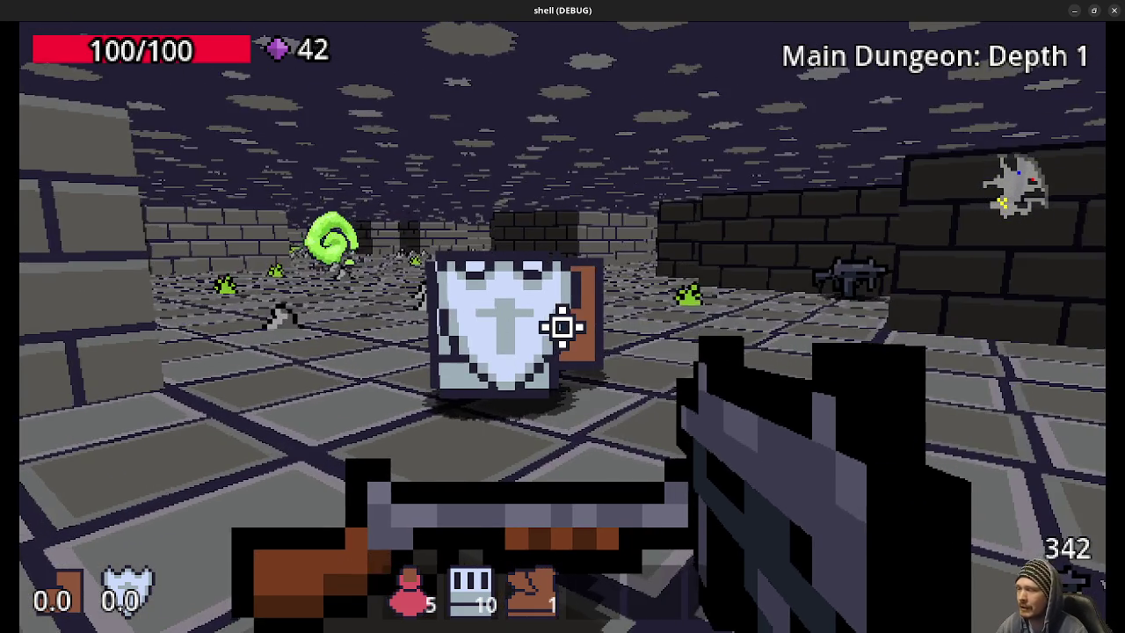
{"action": "key", "text": "w"}
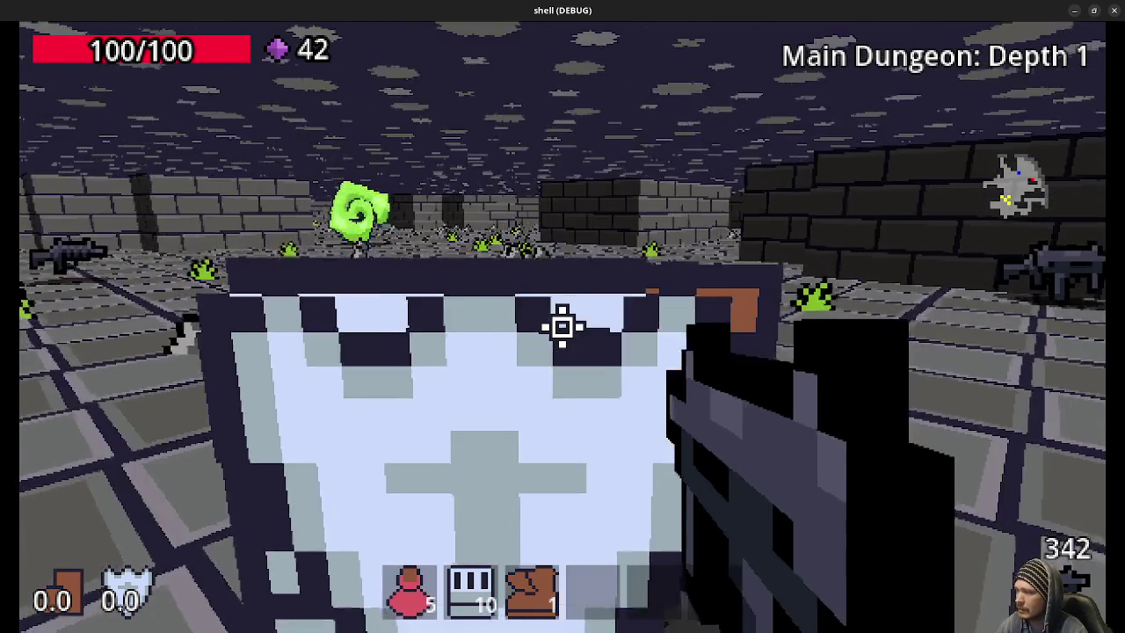
{"action": "key", "text": "w"}
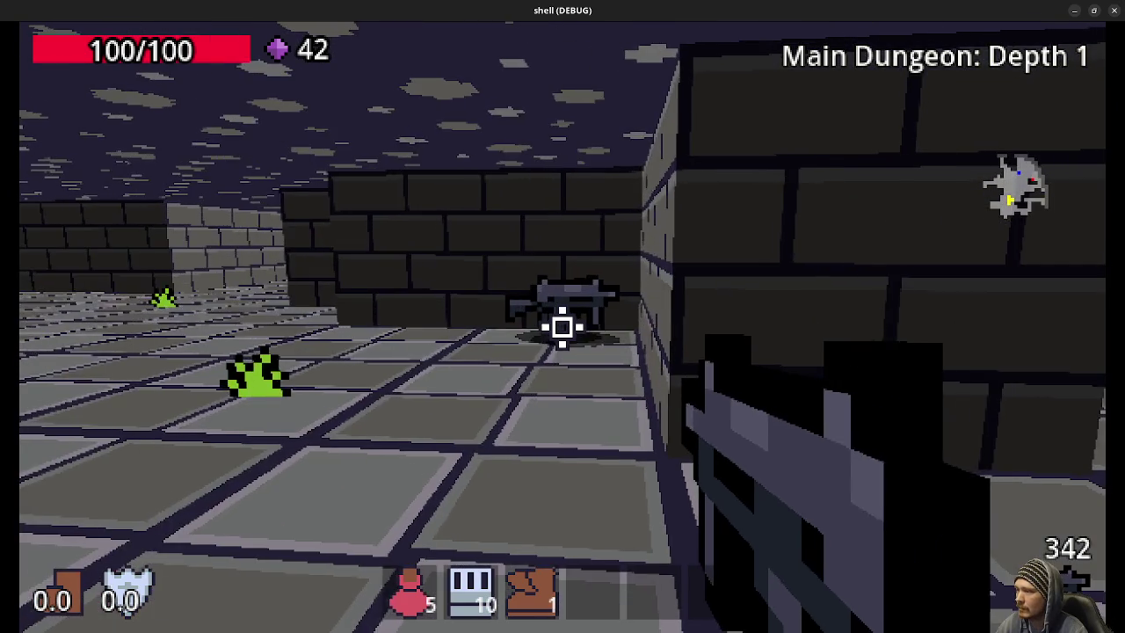
{"action": "key", "text": "w"}
{"action": "key", "text": "w"}
{"action": "key", "text": "w"}
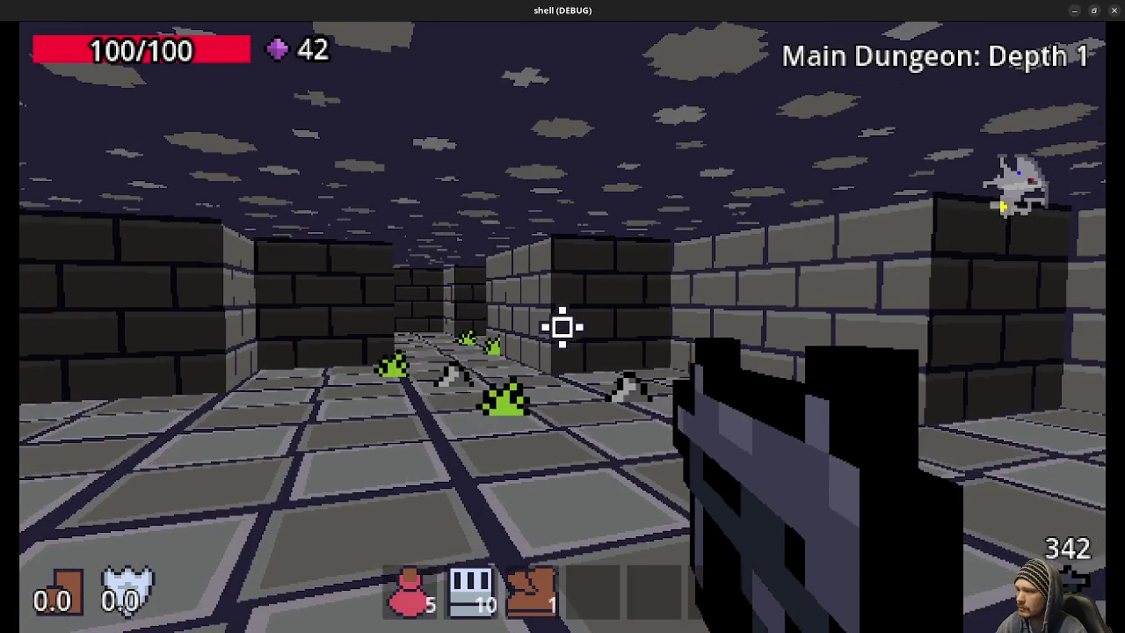
{"action": "key", "text": "w"}
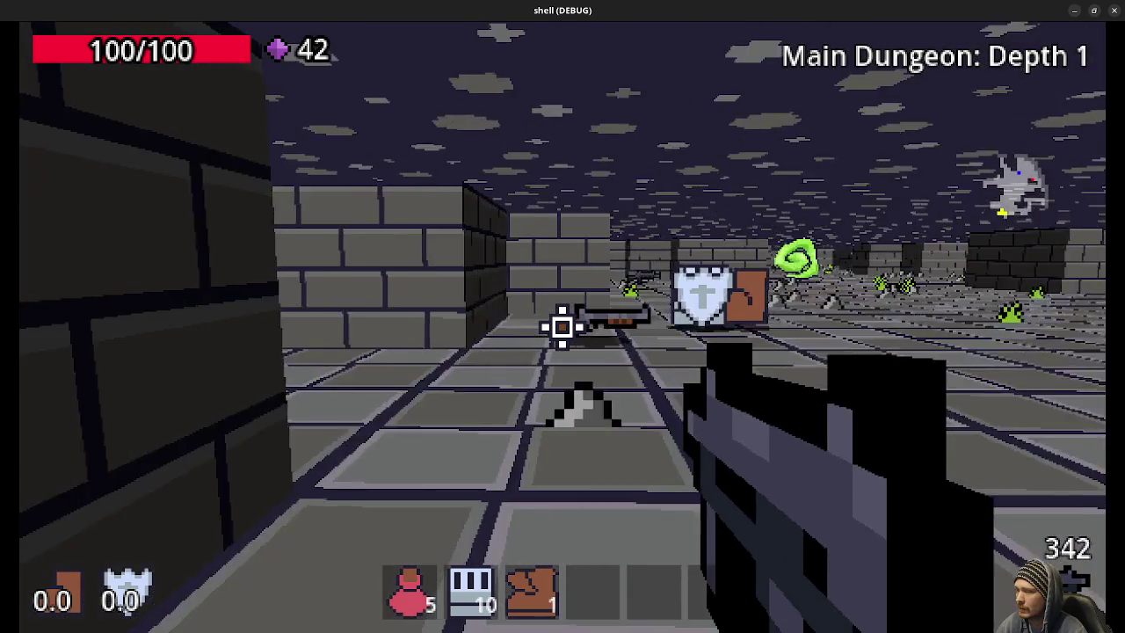
{"action": "key", "text": "w"}
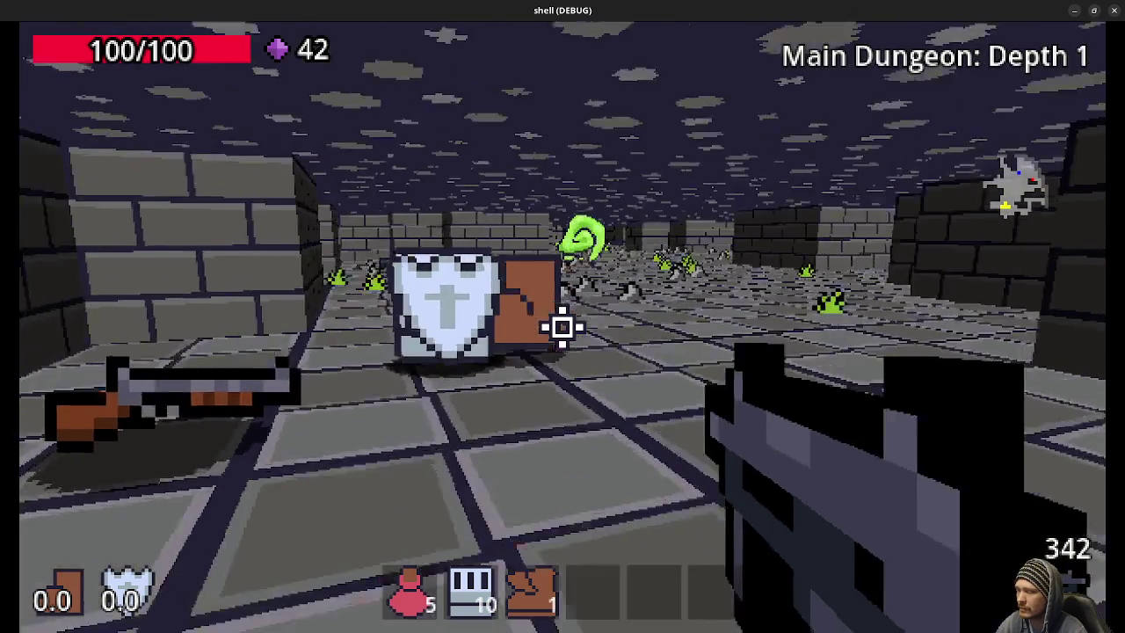
{"action": "key", "text": "w"}
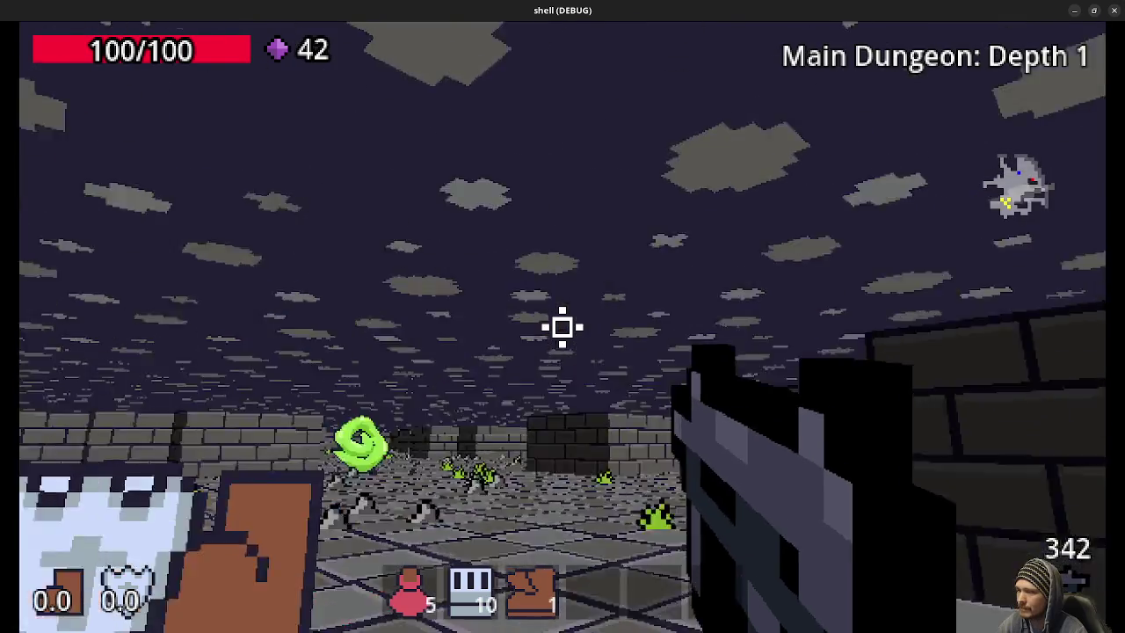
Step: Fire into the room, advance past the shotgun, shoot the corner rat and reach the SMG pickup
{"action": "left_click", "coordinate": [563, 327]}
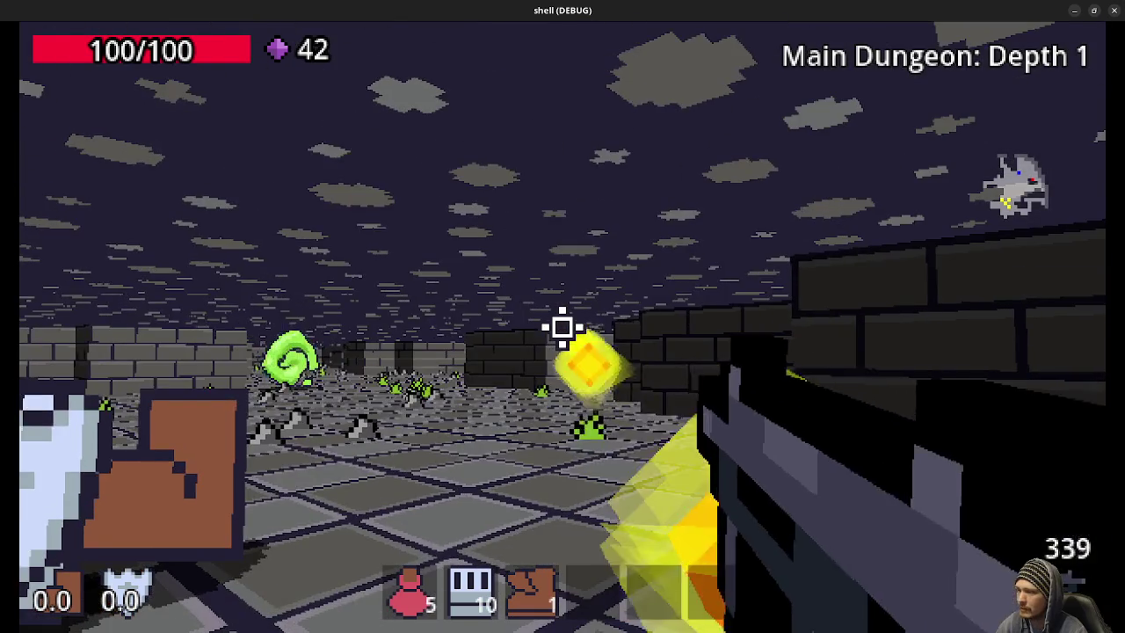
{"action": "left_click", "coordinate": [563, 327]}
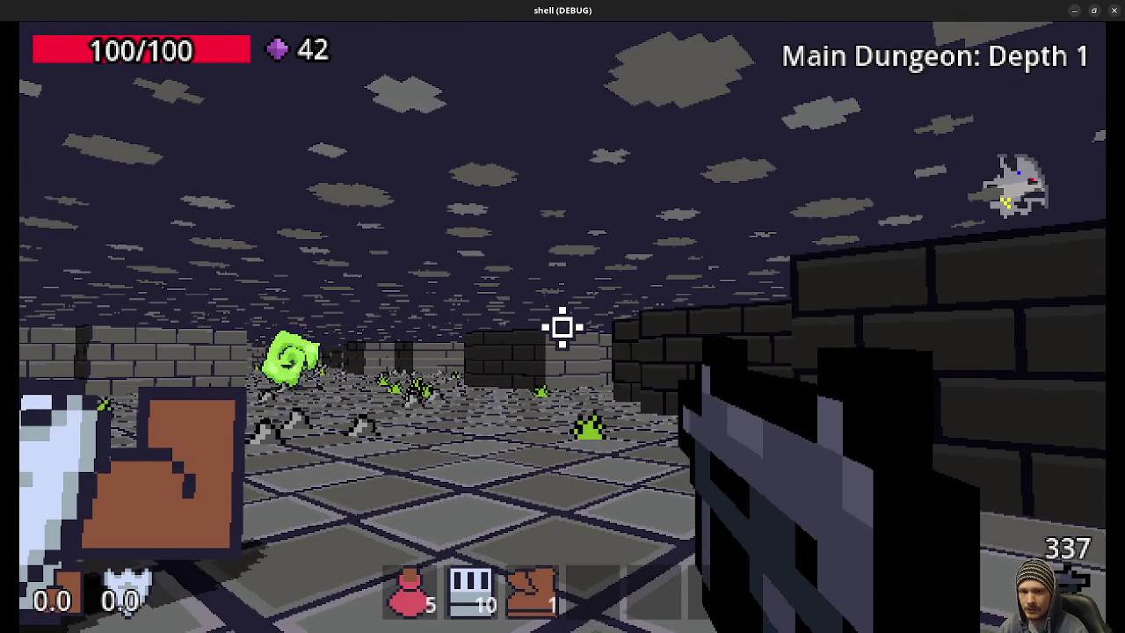
{"action": "key", "text": "a"}
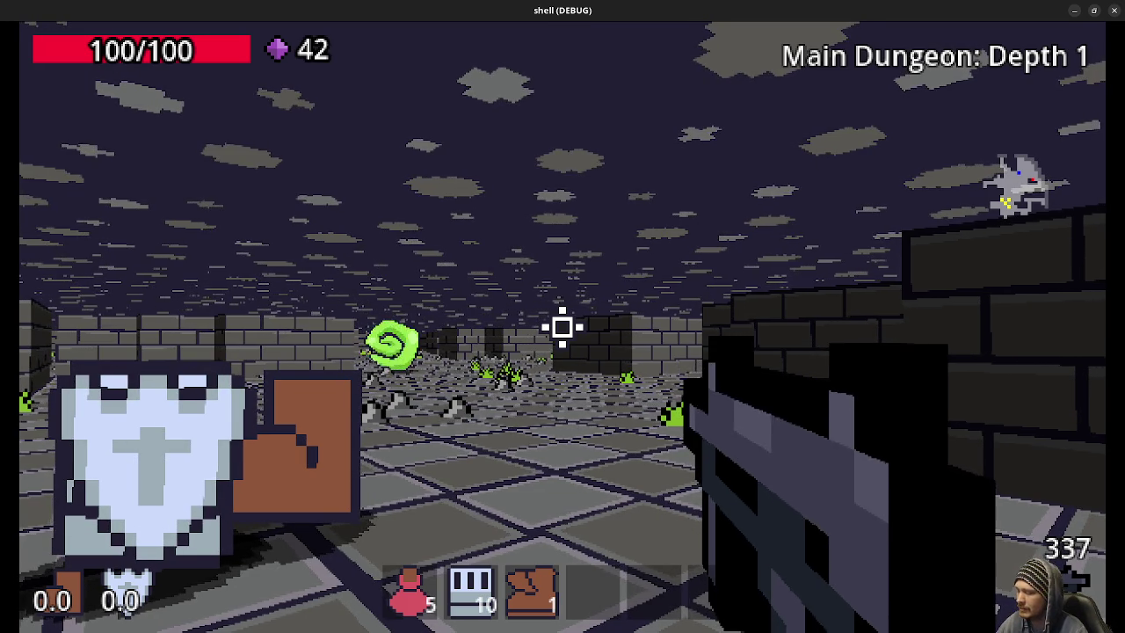
{"action": "key", "text": "s"}
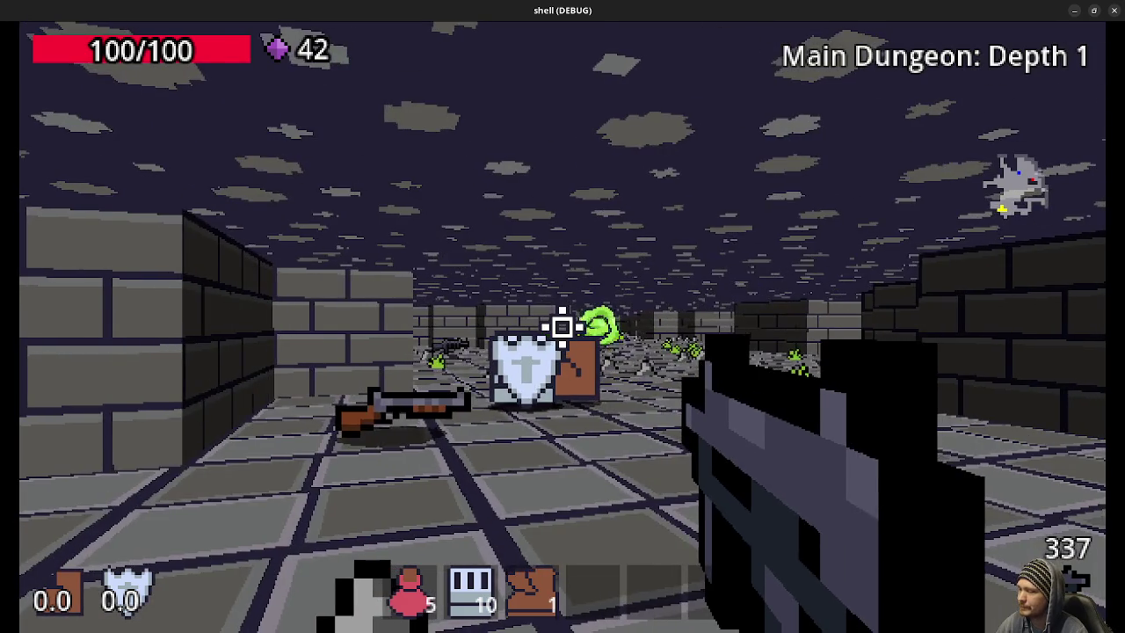
{"action": "key", "text": "w"}
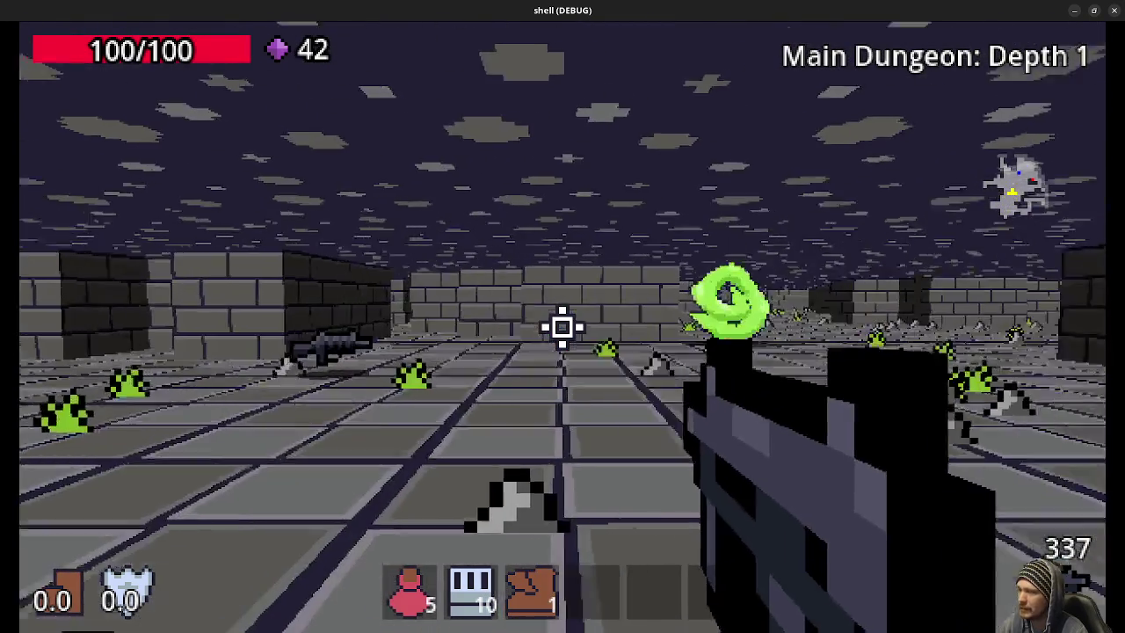
{"action": "key", "text": "w"}
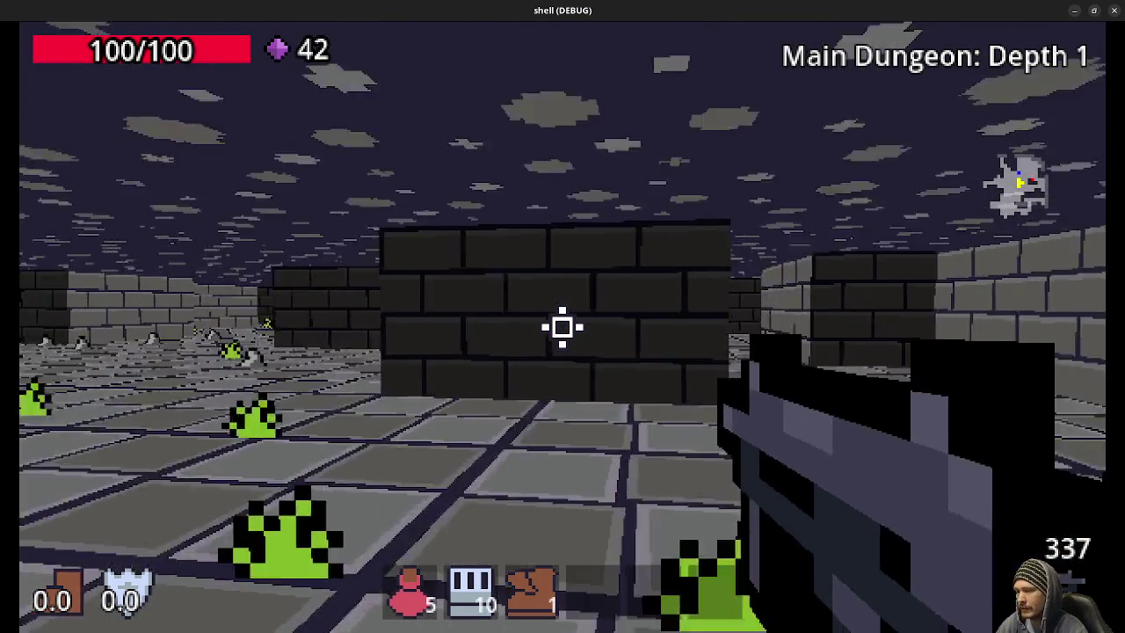
{"action": "left_click", "coordinate": [563, 327]}
{"action": "left_click", "coordinate": [563, 327]}
{"action": "key", "text": "w"}
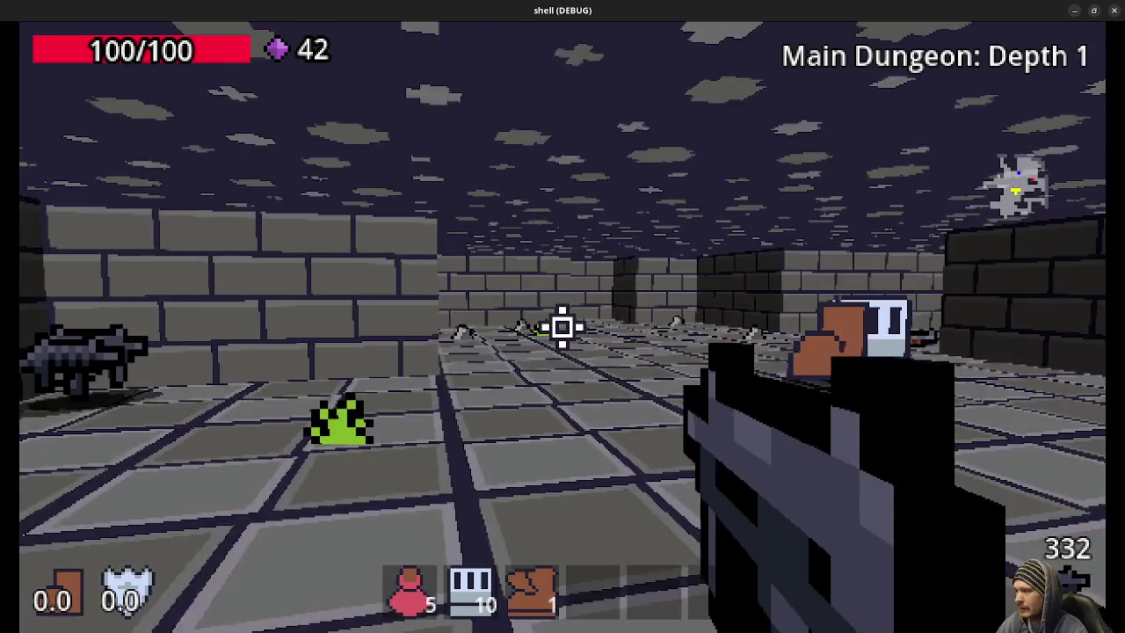
{"action": "key", "text": "w"}
Step: Gun down the green enemy and push into the larger room, ending at 42 gems and 320 ammo
{"action": "key", "text": "s"}
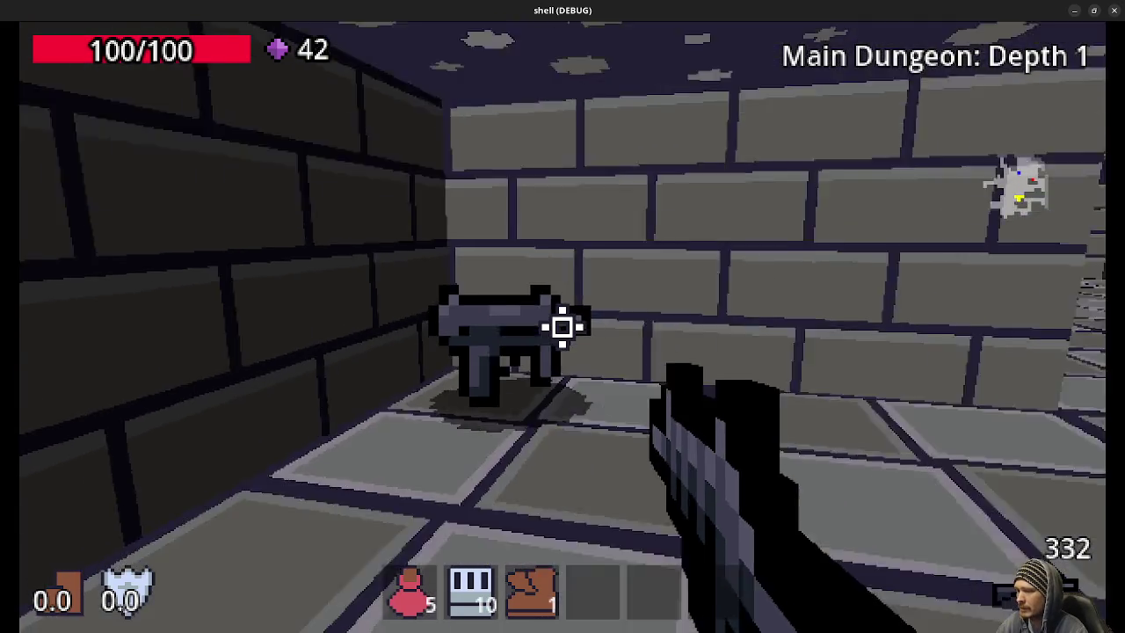
{"action": "left_click", "coordinate": [562, 327]}
{"action": "left_click", "coordinate": [562, 327]}
{"action": "key", "text": "w"}
{"action": "left_click", "coordinate": [563, 327]}
{"action": "left_click", "coordinate": [562, 327]}
{"action": "left_click", "coordinate": [562, 327]}
{"action": "key", "text": "w"}
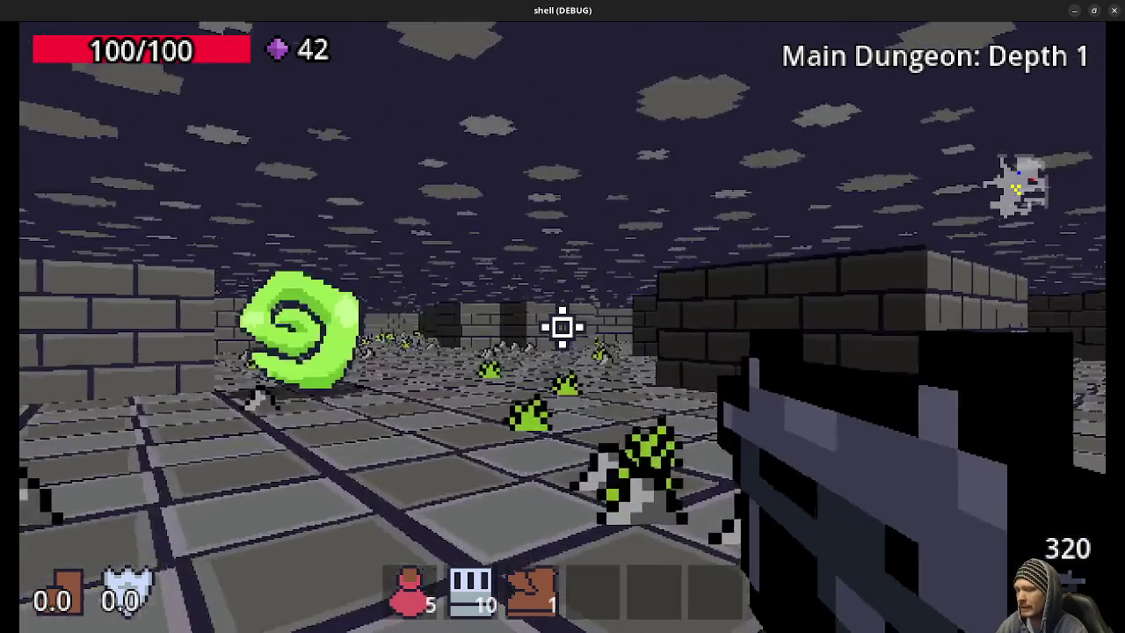
{"action": "key", "text": "w"}
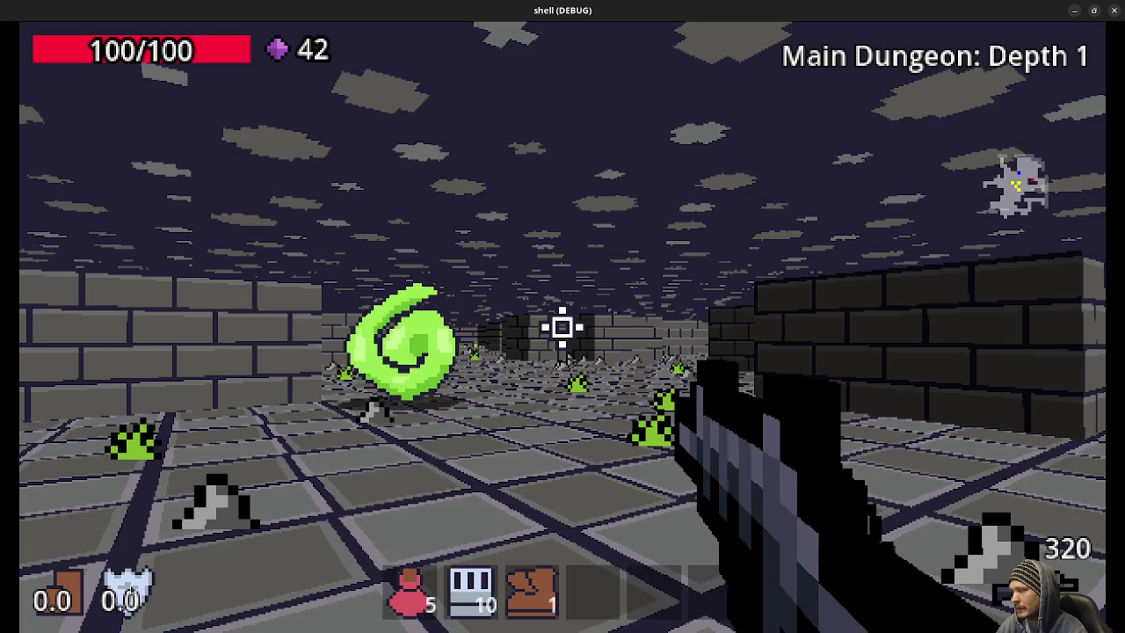
Step: Kill the green slime using the boot speed and shield abilities, then collect its dropped gems
{"action": "left_click", "coordinate": [562, 327]}
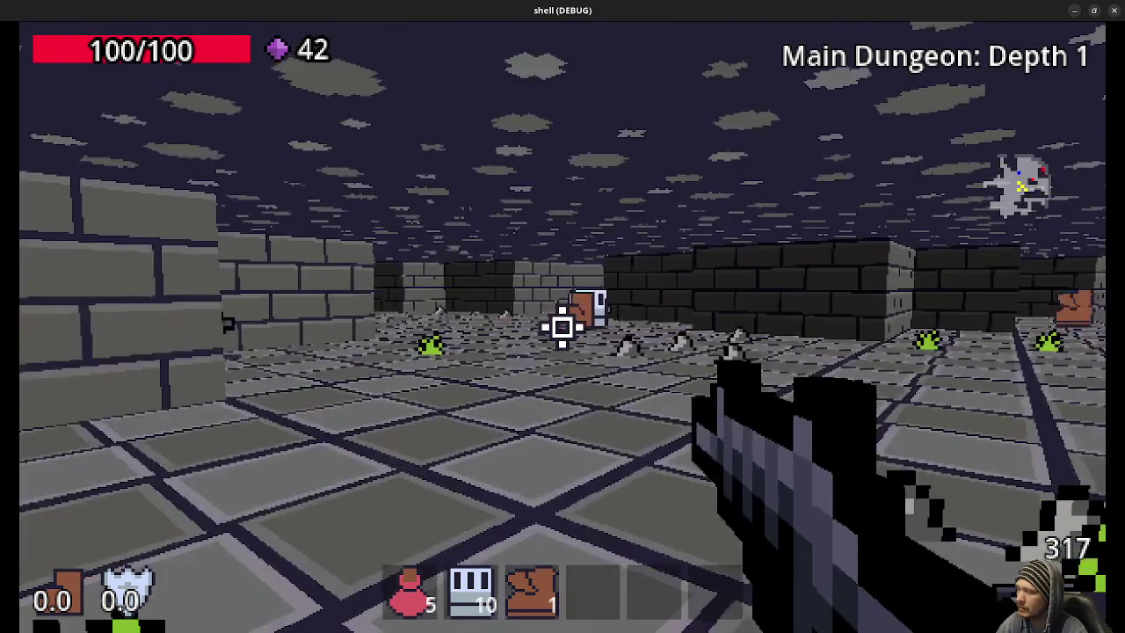
{"action": "key", "text": "q"}
{"action": "key", "text": "w"}
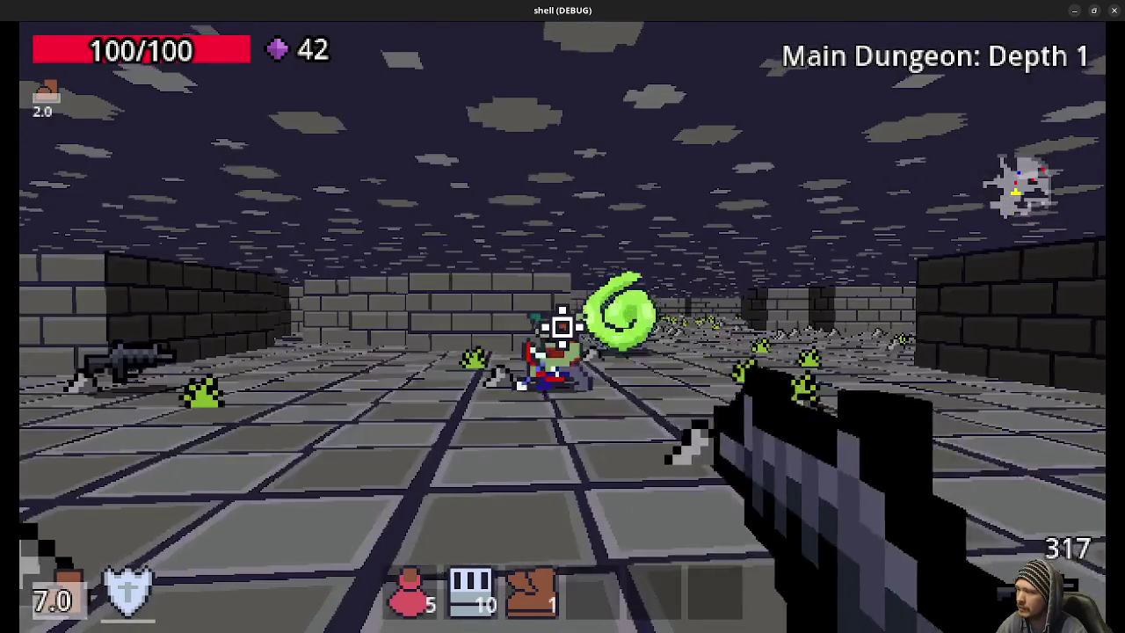
{"action": "left_click", "coordinate": [562, 327]}
{"action": "left_click", "coordinate": [562, 327]}
{"action": "left_click", "coordinate": [563, 327]}
{"action": "key", "text": "e"}
{"action": "key", "text": "w"}
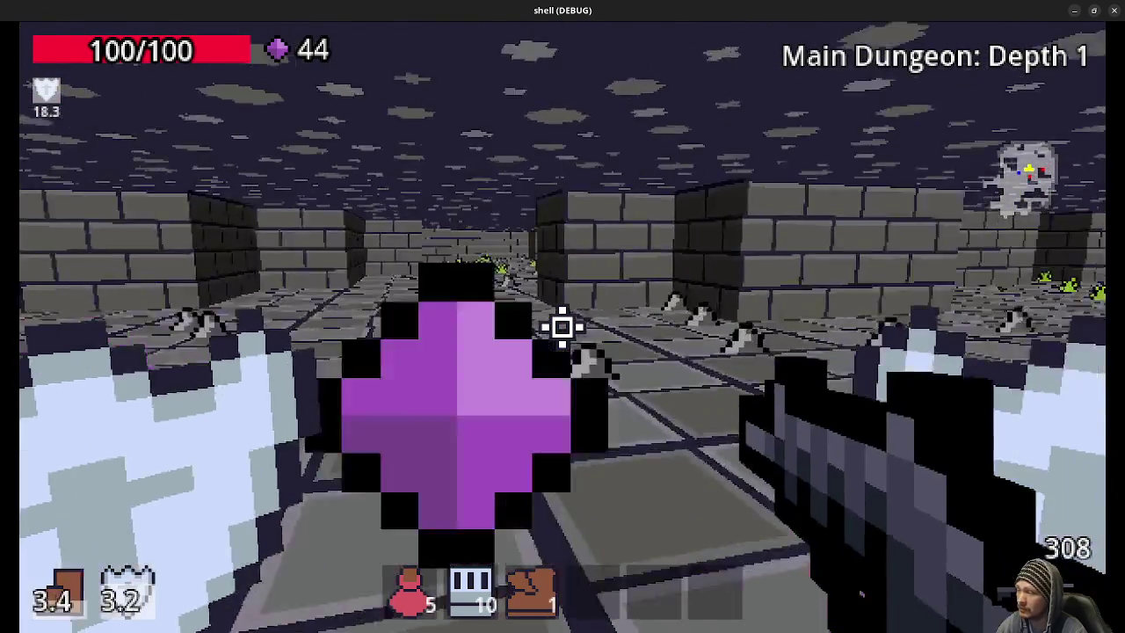
{"action": "key", "text": "w"}
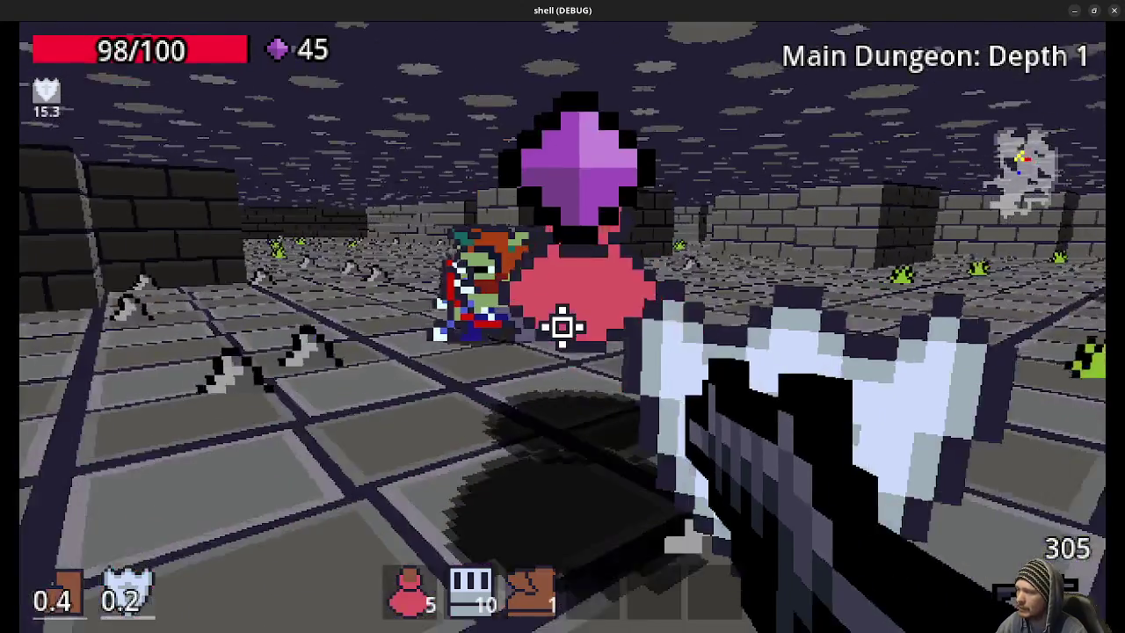
Step: Fire down the corridor and move through the wider room and stone corridor, reaching 54 gems
{"action": "left_click", "coordinate": [562, 327]}
{"action": "left_click", "coordinate": [562, 327]}
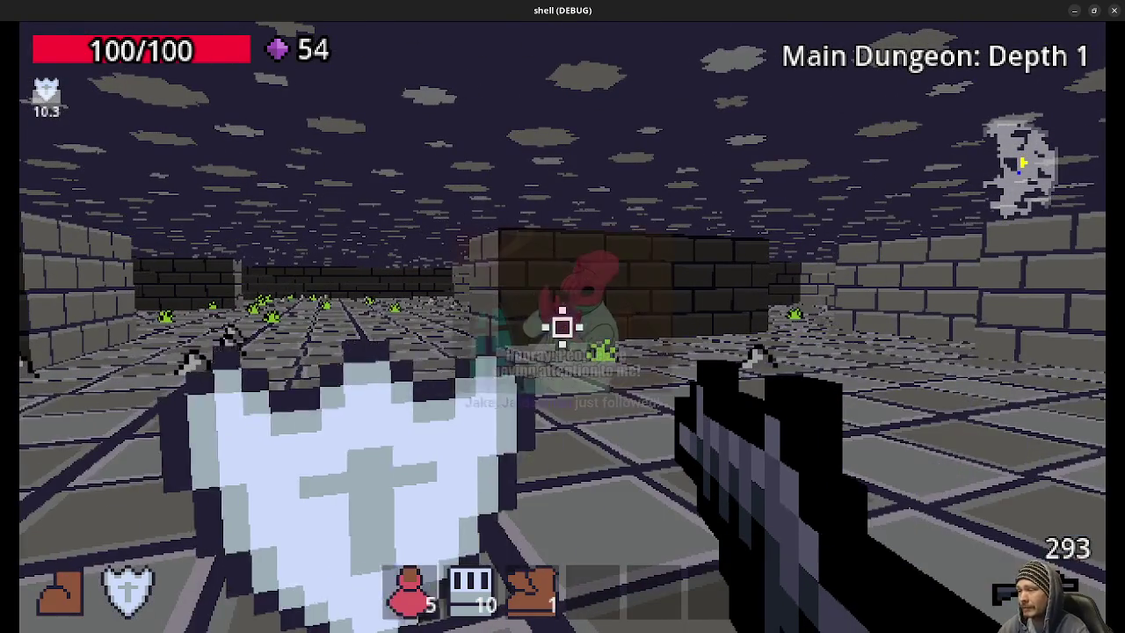
{"action": "key", "text": "w"}
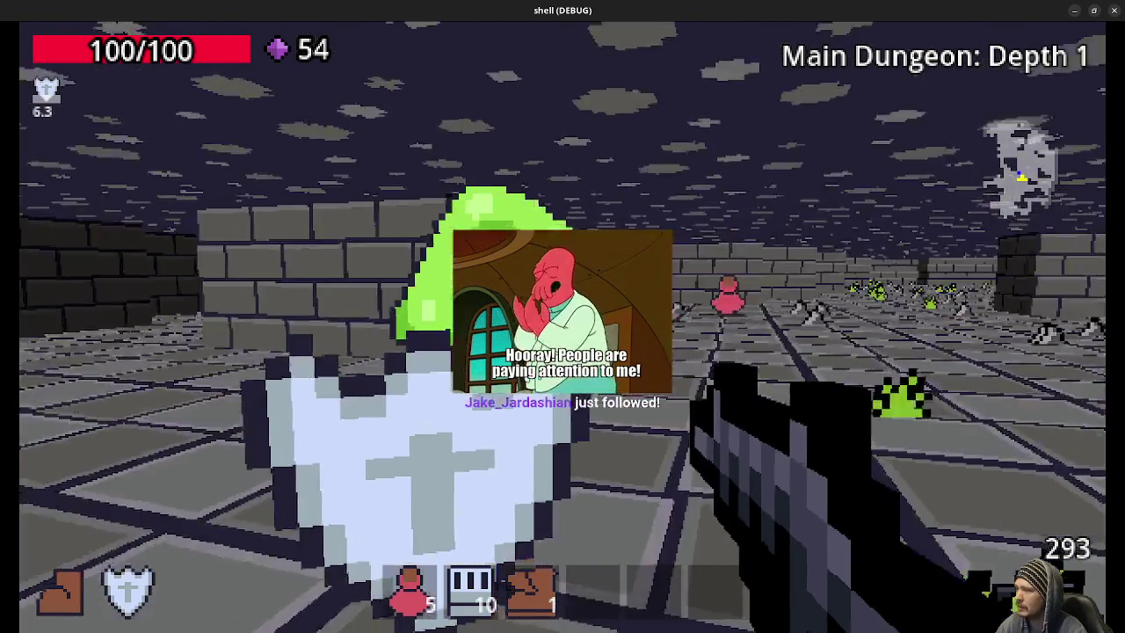
{"action": "key", "text": "w"}
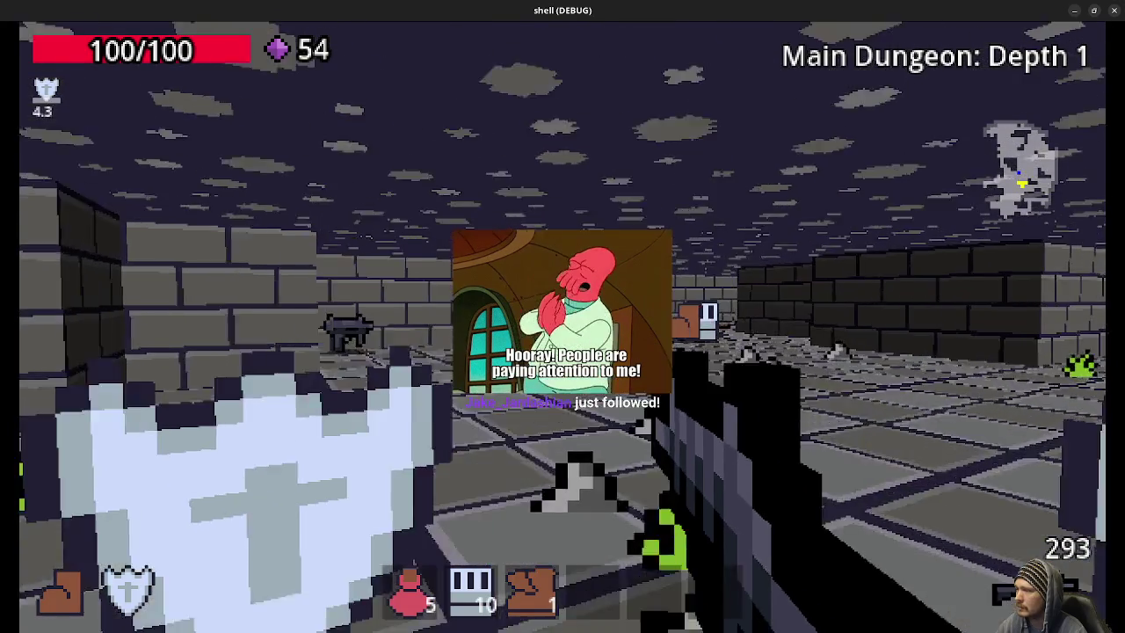
{"action": "key", "text": "w"}
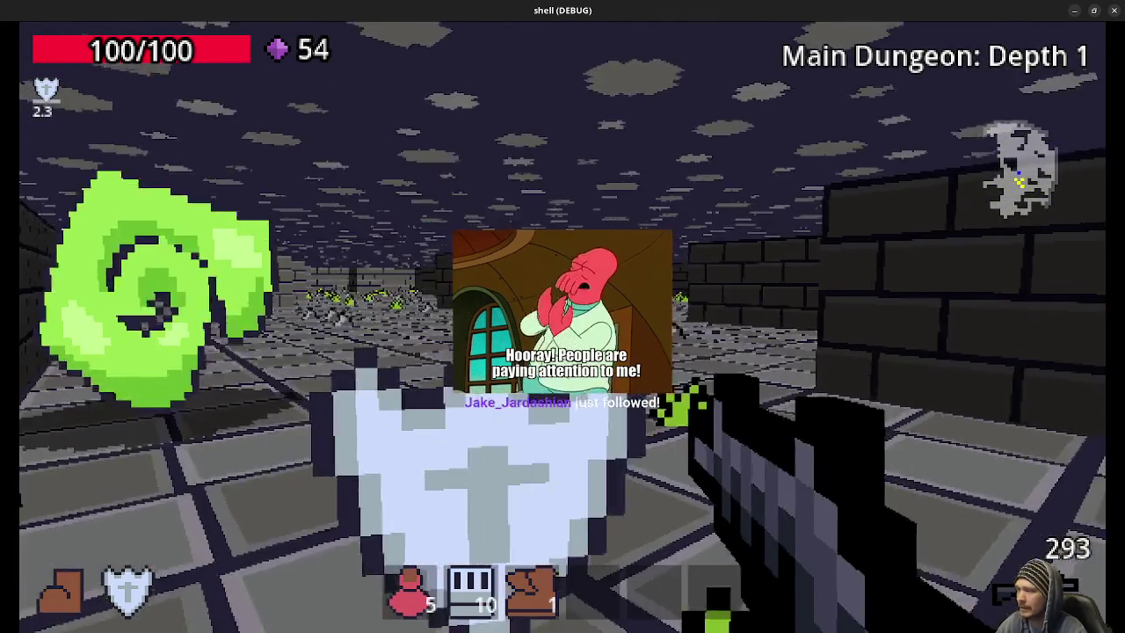
{"action": "key", "text": "w"}
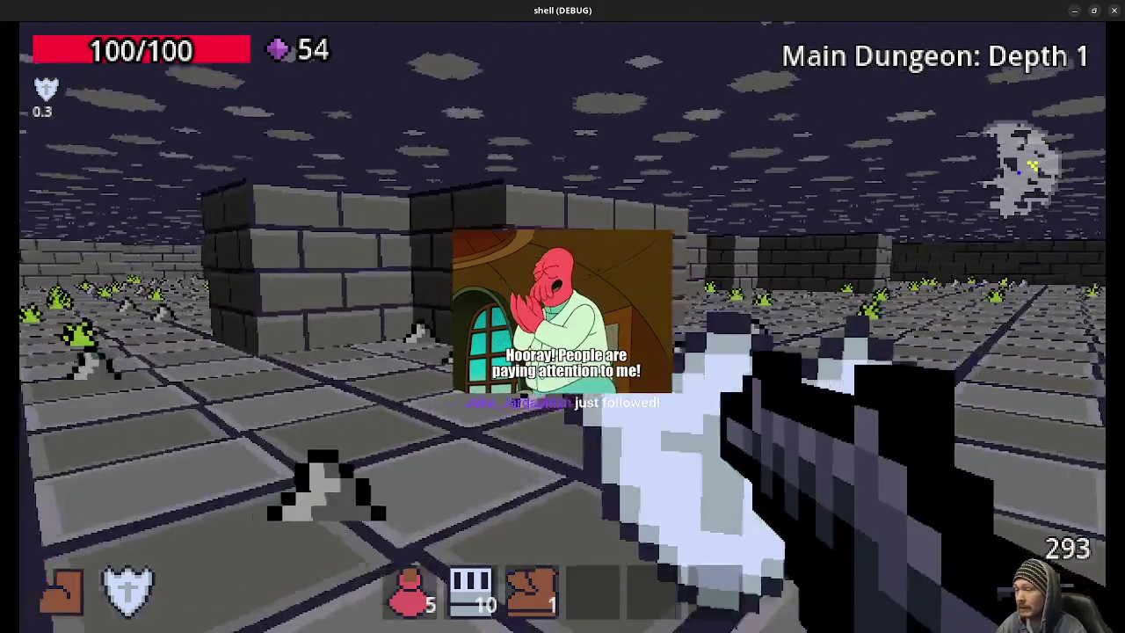
{"action": "key", "text": "w"}
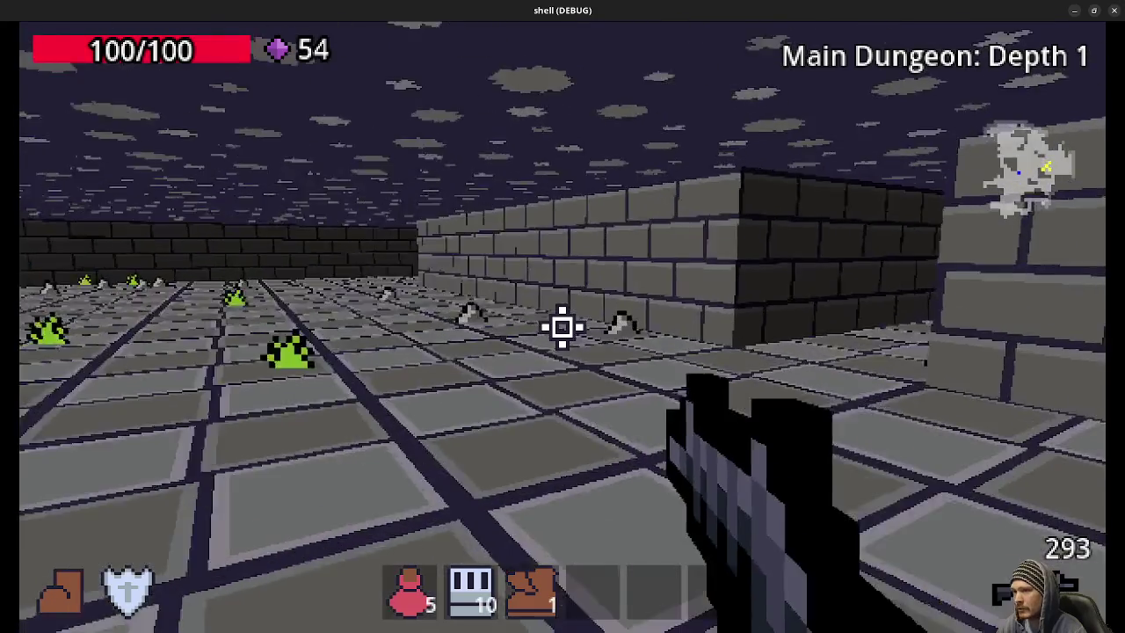
{"action": "key", "text": "w"}
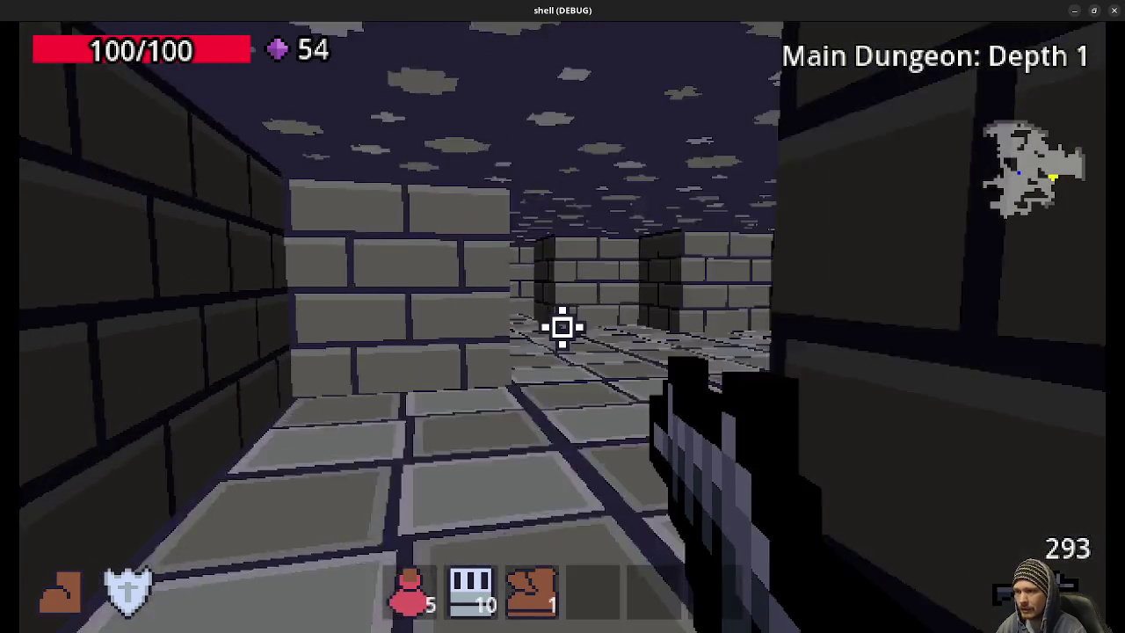
{"action": "key", "text": "w"}
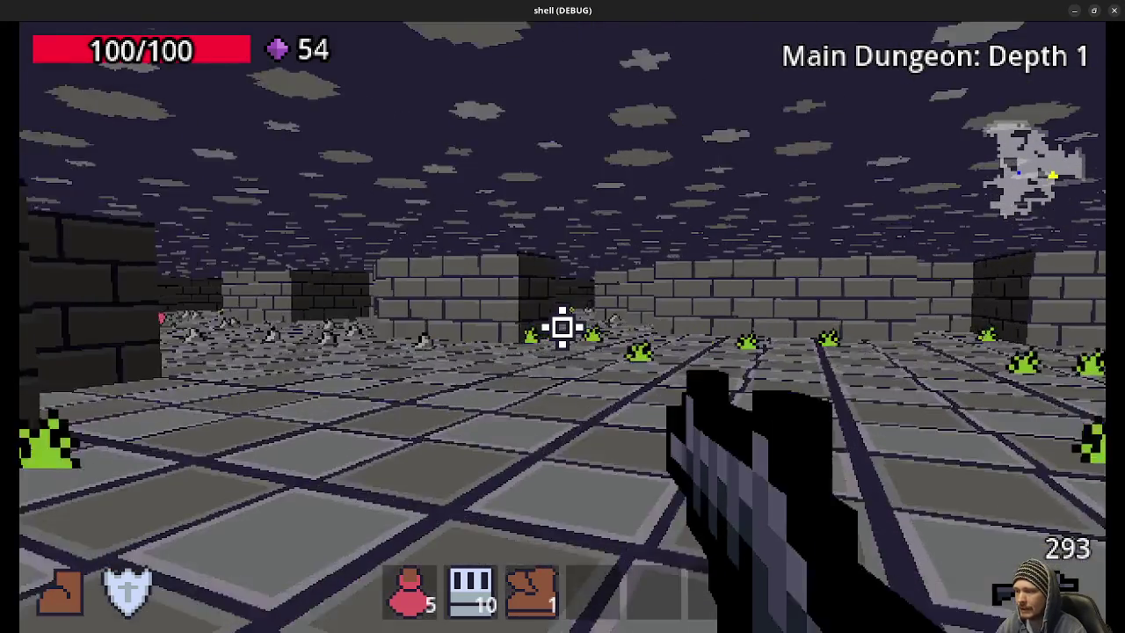
{"action": "key", "text": "w"}
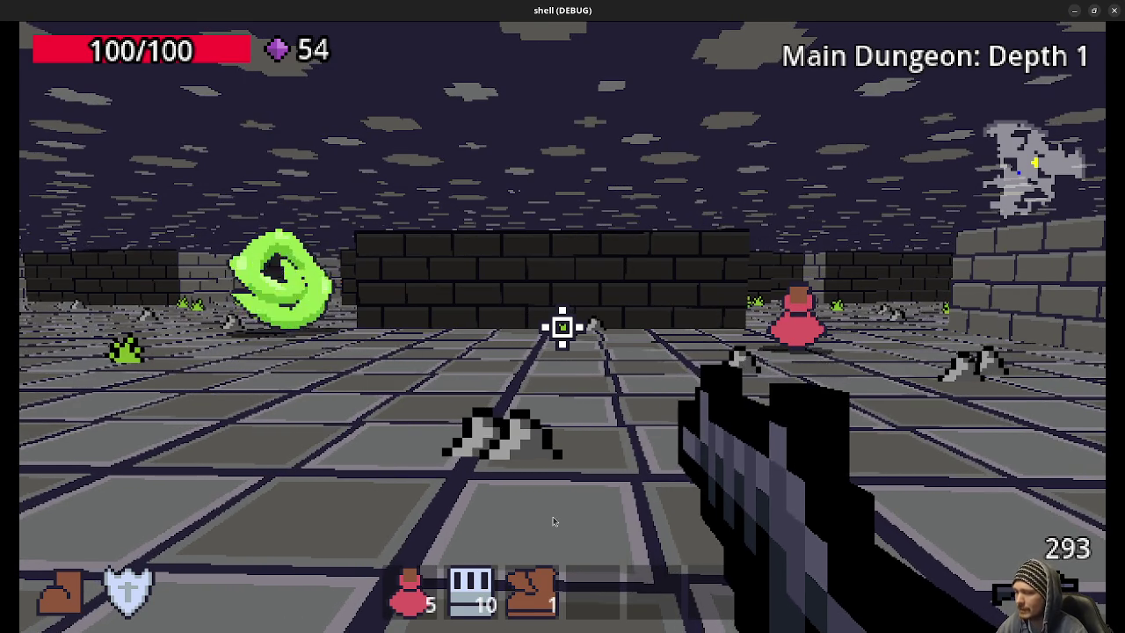
Step: Use an ammo pack to refill ammo to 443 and fire down the corridor
{"action": "left_click", "coordinate": [463, 566]}
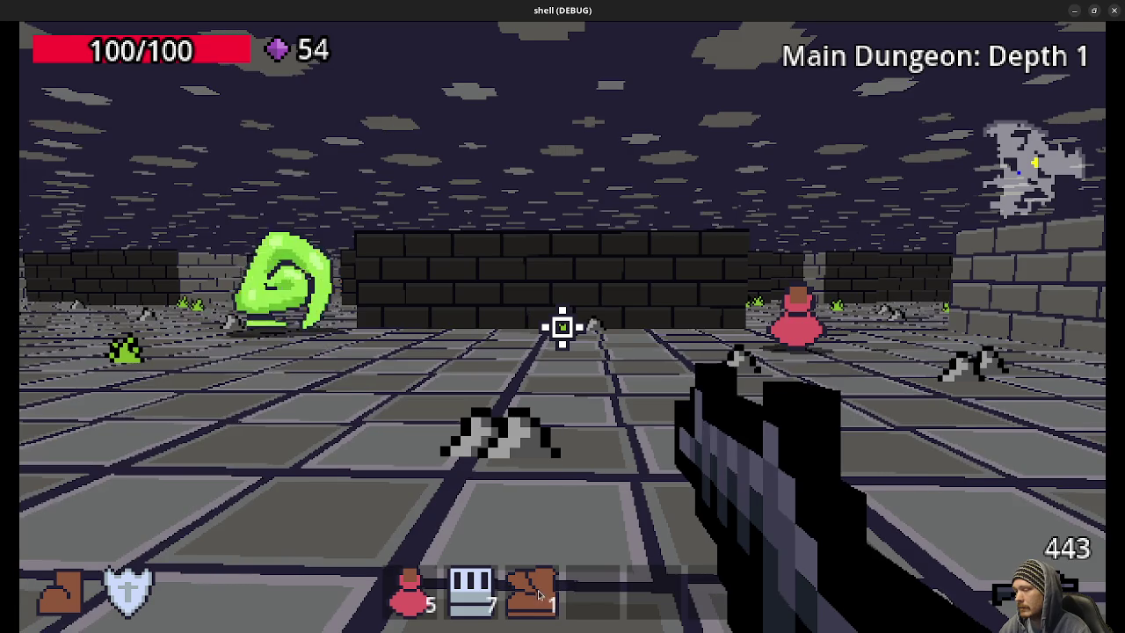
{"action": "left_click", "coordinate": [498, 576]}
{"action": "left_click", "coordinate": [499, 576]}
{"action": "left_click", "coordinate": [499, 576]}
{"action": "key", "text": "w"}
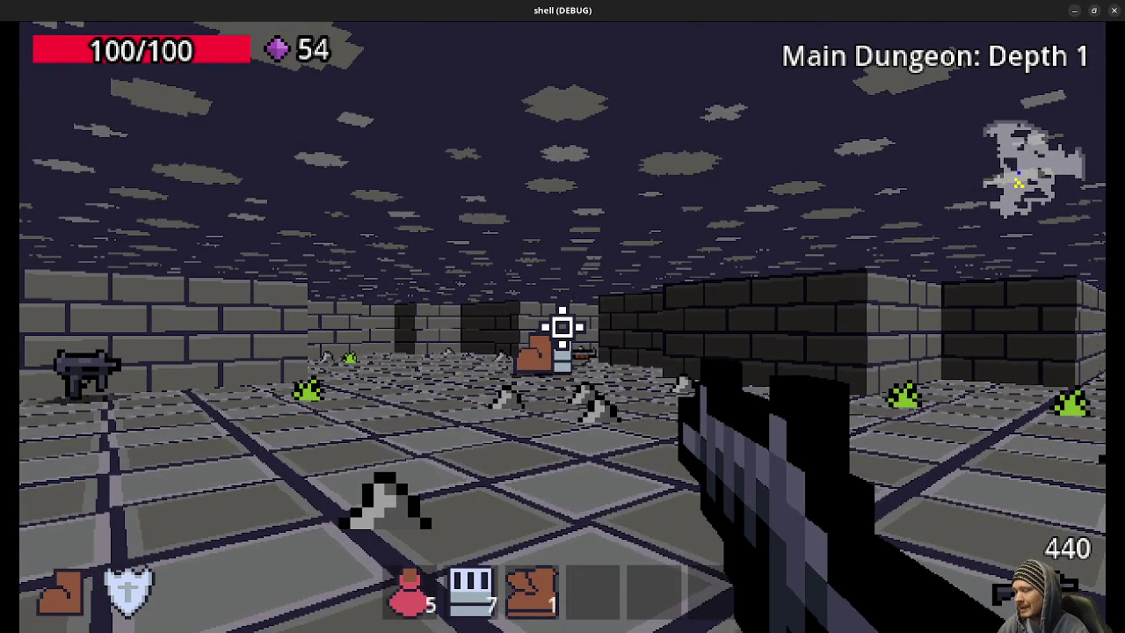
{"action": "key", "text": "w"}
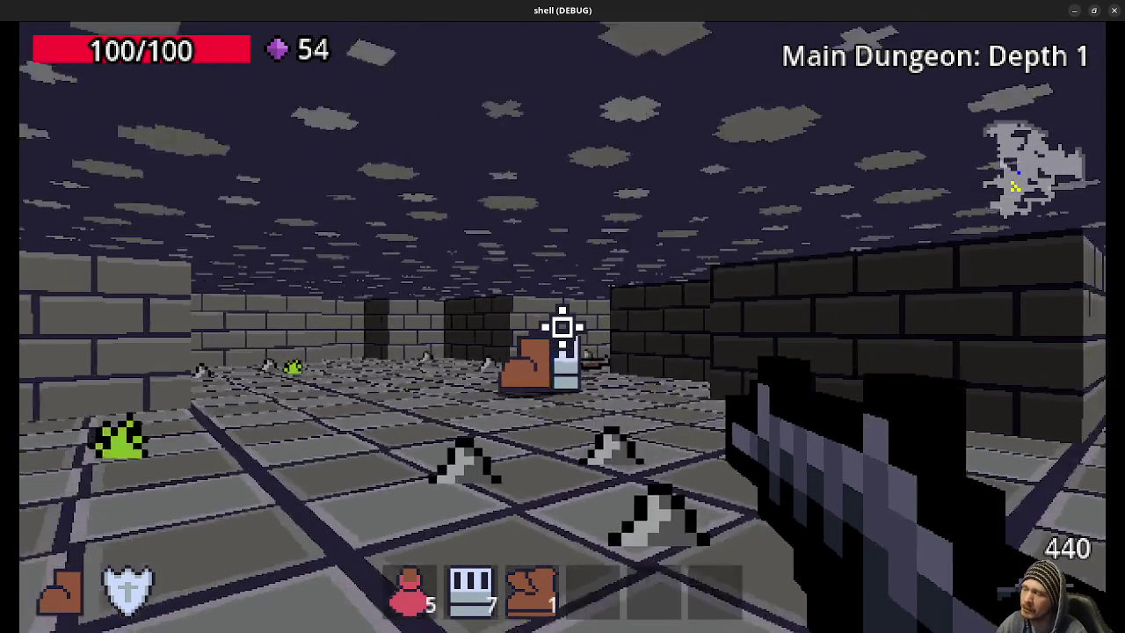
{"action": "key", "text": "w"}
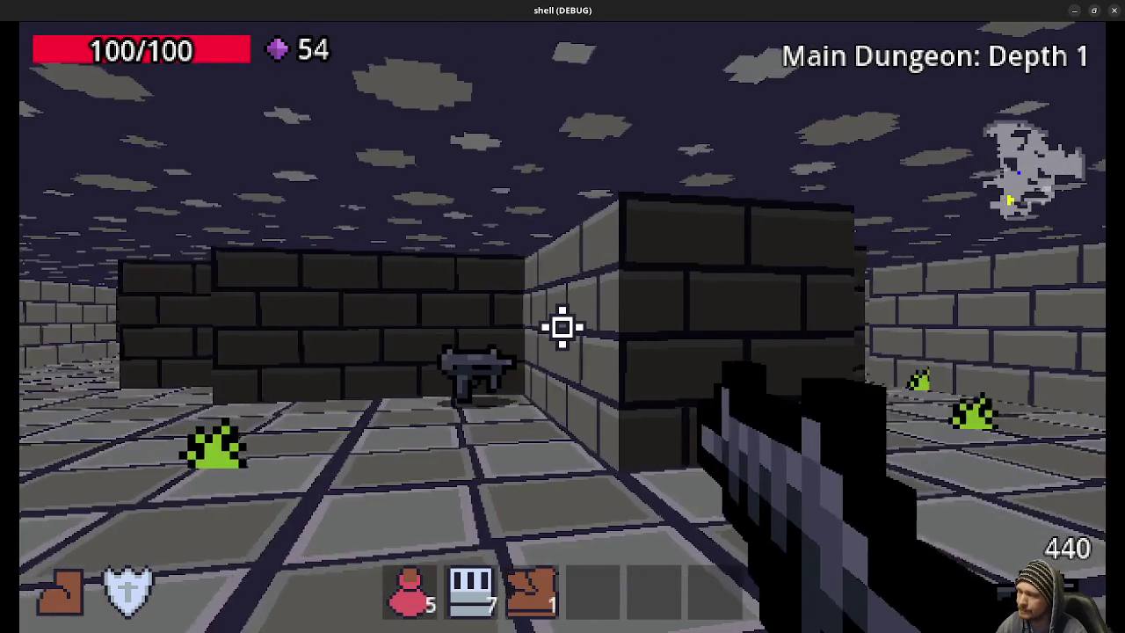
Step: Collect the shotgun and another ammo pack, then walk into the green swirl portal
{"action": "key", "text": "w"}
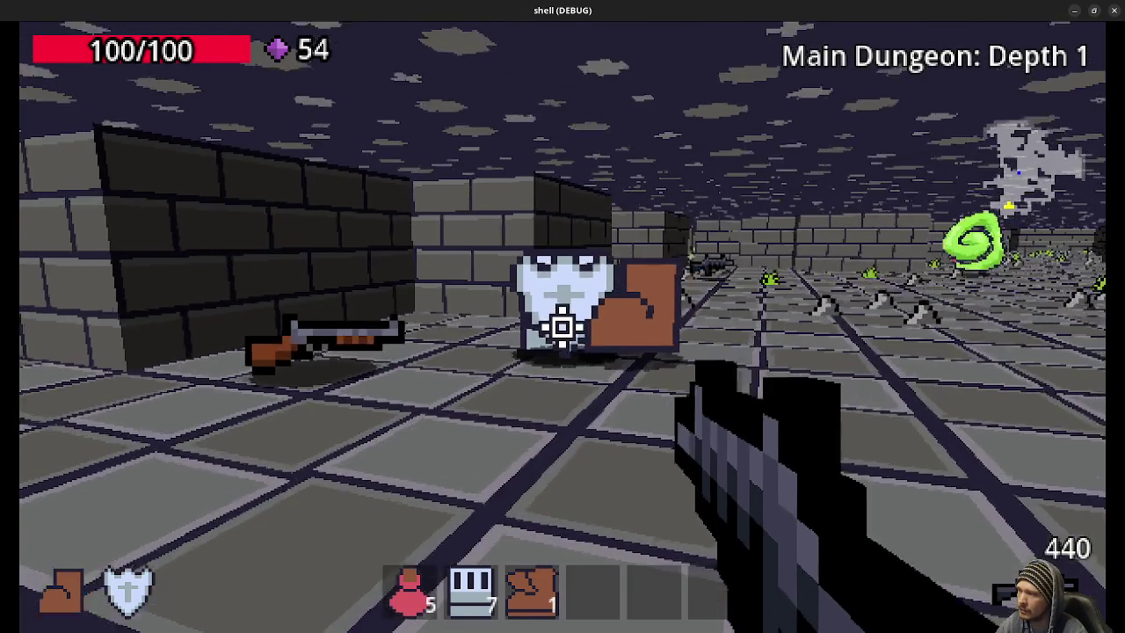
{"action": "key", "text": "w"}
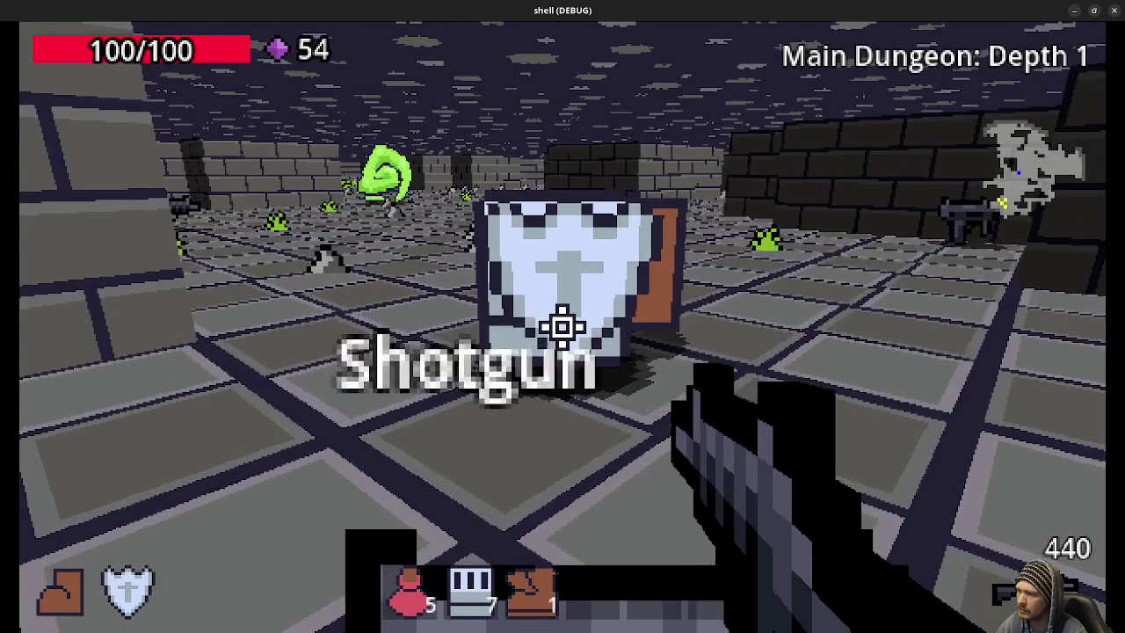
{"action": "key", "text": "w"}
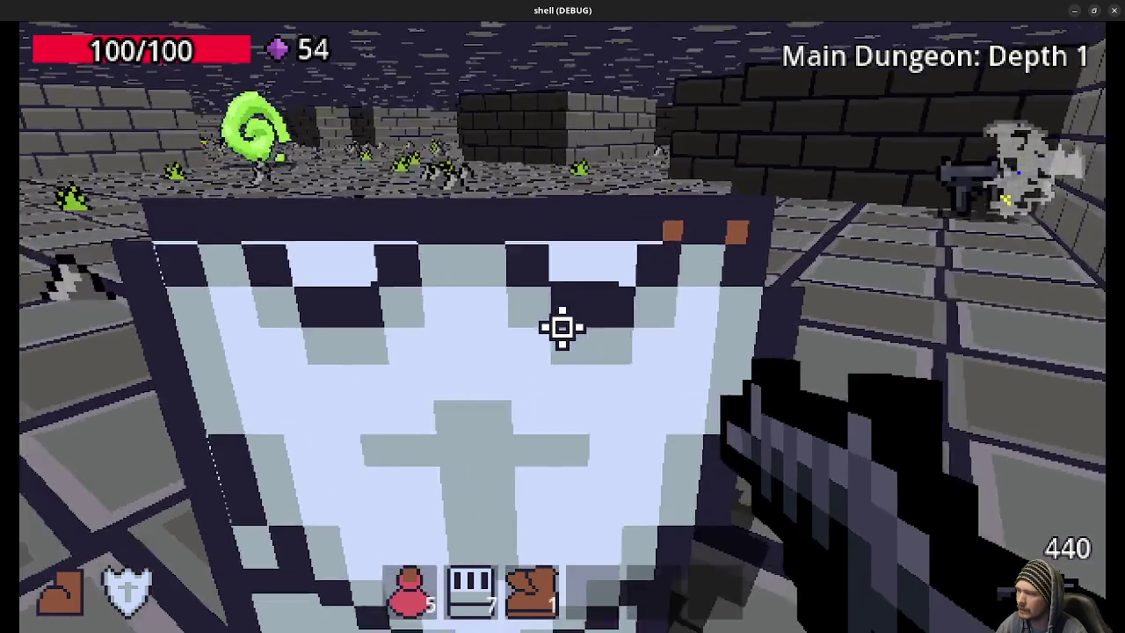
{"action": "key", "text": "s"}
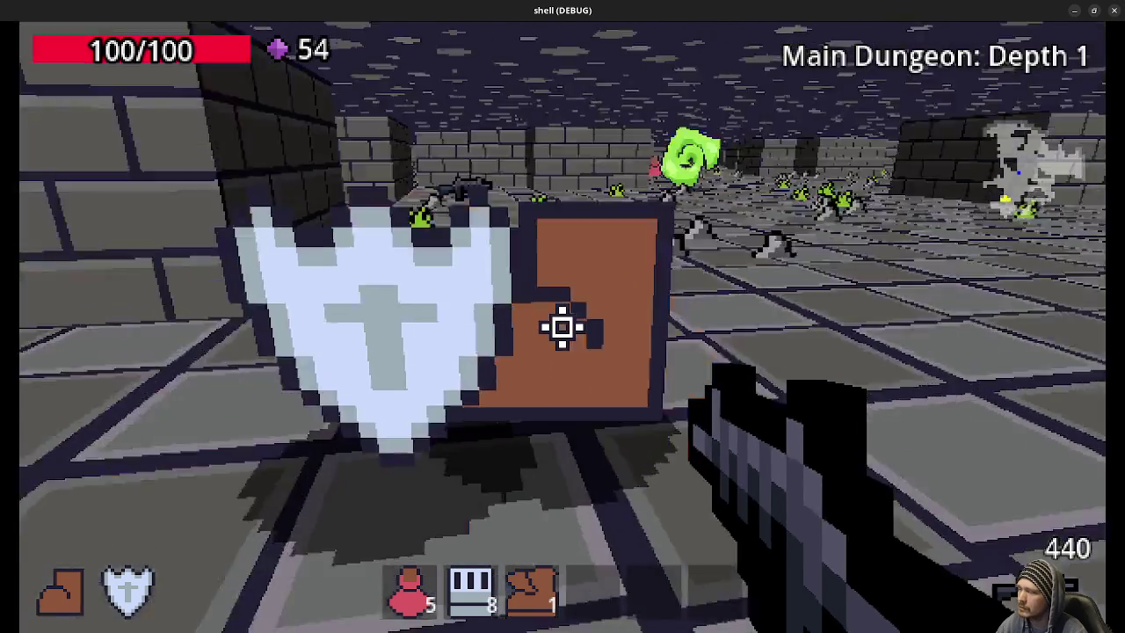
{"action": "key", "text": "w"}
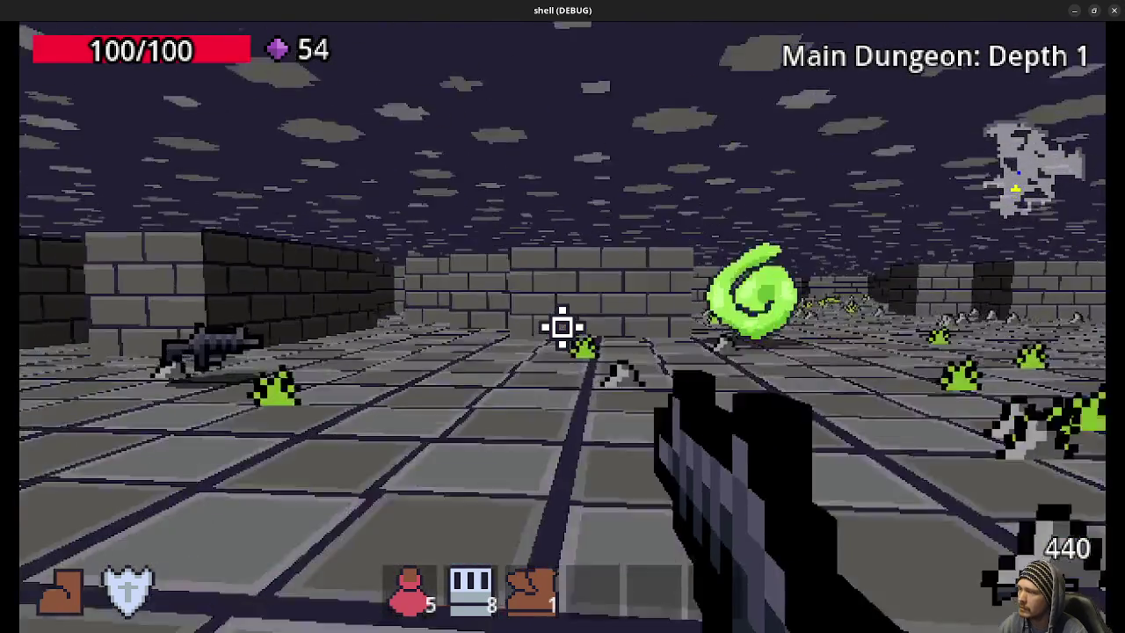
{"action": "key", "text": "w"}
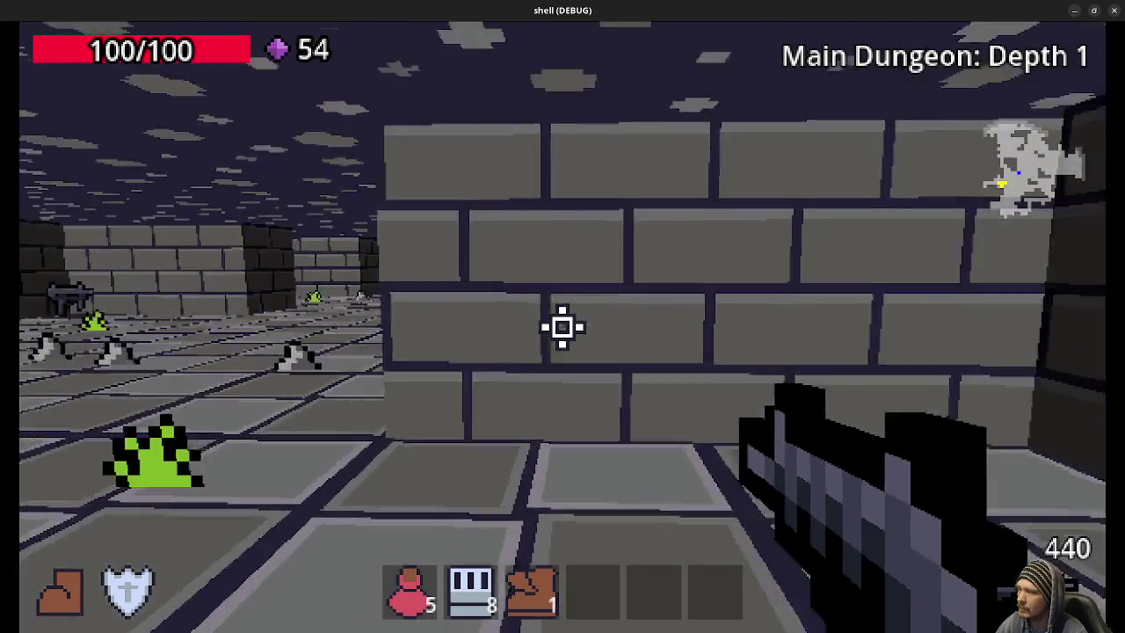
{"action": "key", "text": "w"}
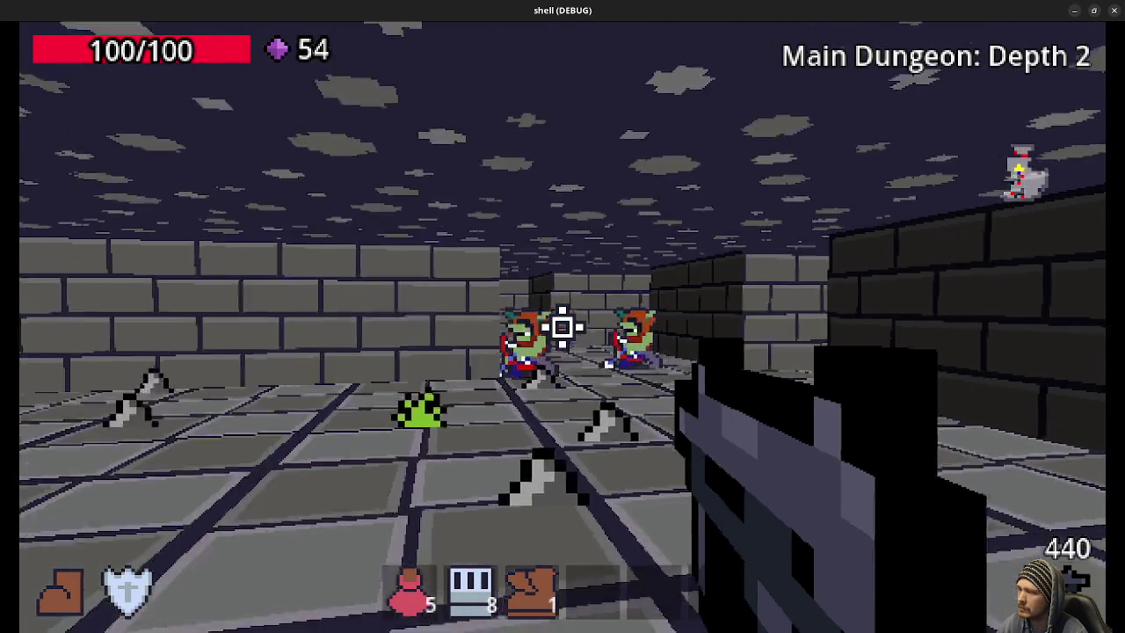
Step: Shoot the first Depth 2 enemies, collect the purple gems and grab the green glove ability
{"action": "left_click", "coordinate": [563, 327]}
{"action": "left_click", "coordinate": [562, 327]}
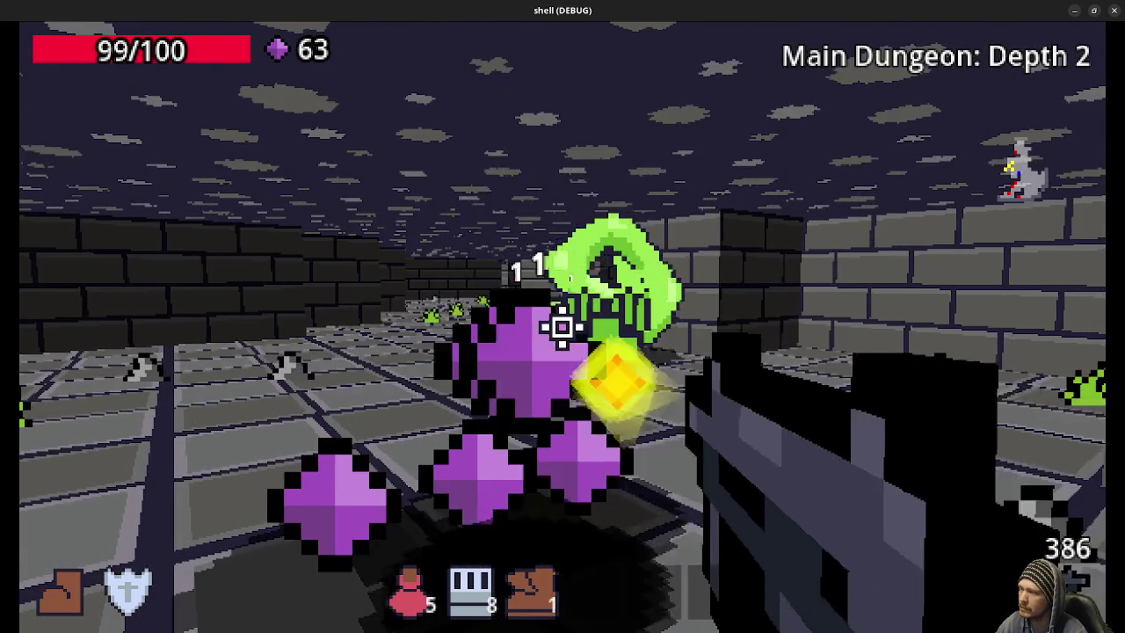
{"action": "left_click", "coordinate": [562, 327]}
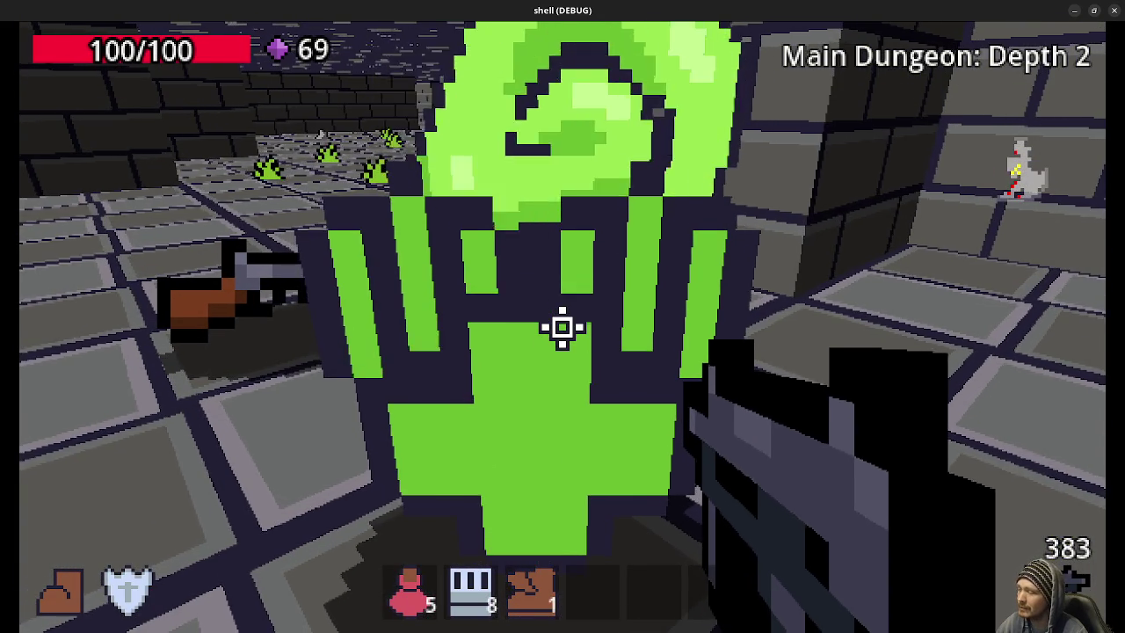
{"action": "key", "text": "e"}
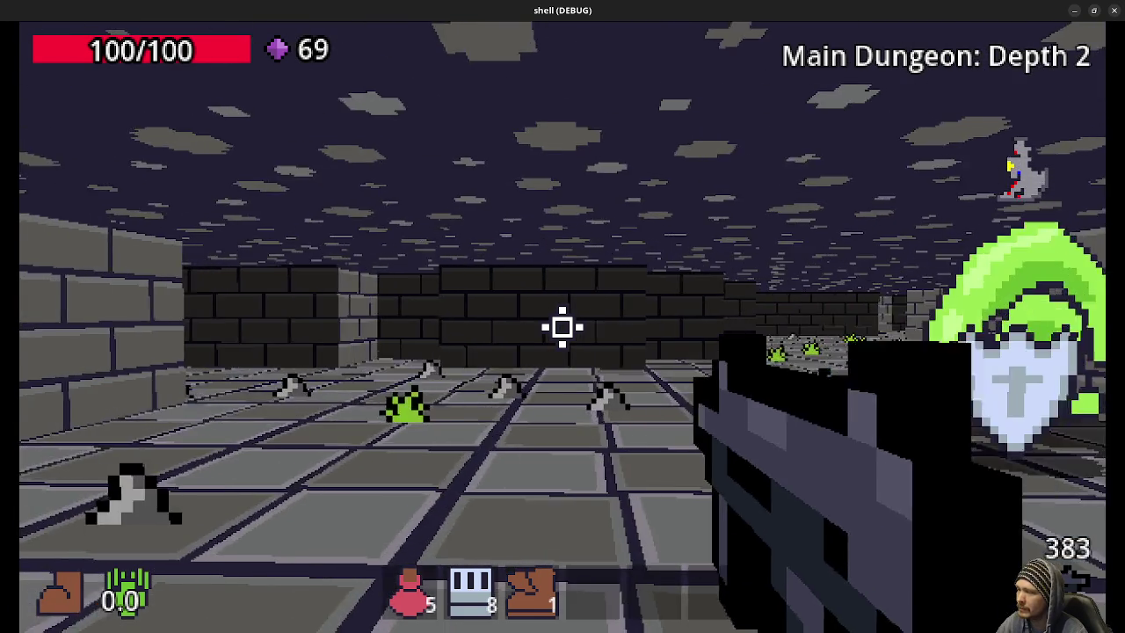
Step: Turn along the corridor past the shield and release the acid ability, reaching 69 gems
{"action": "key", "text": "w"}
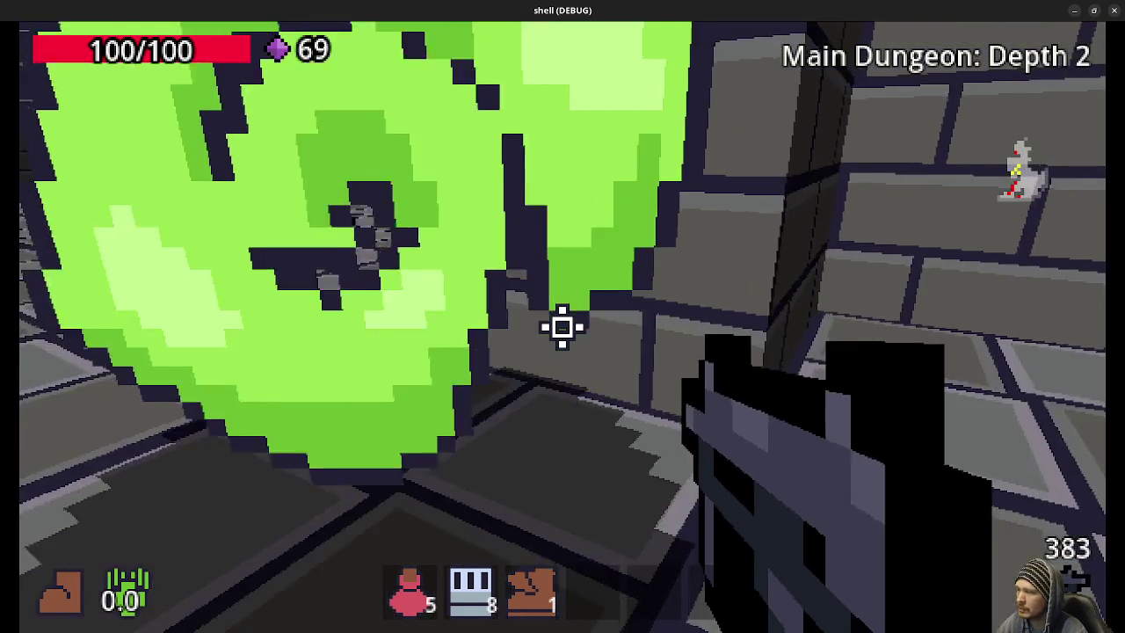
{"action": "key", "text": "s"}
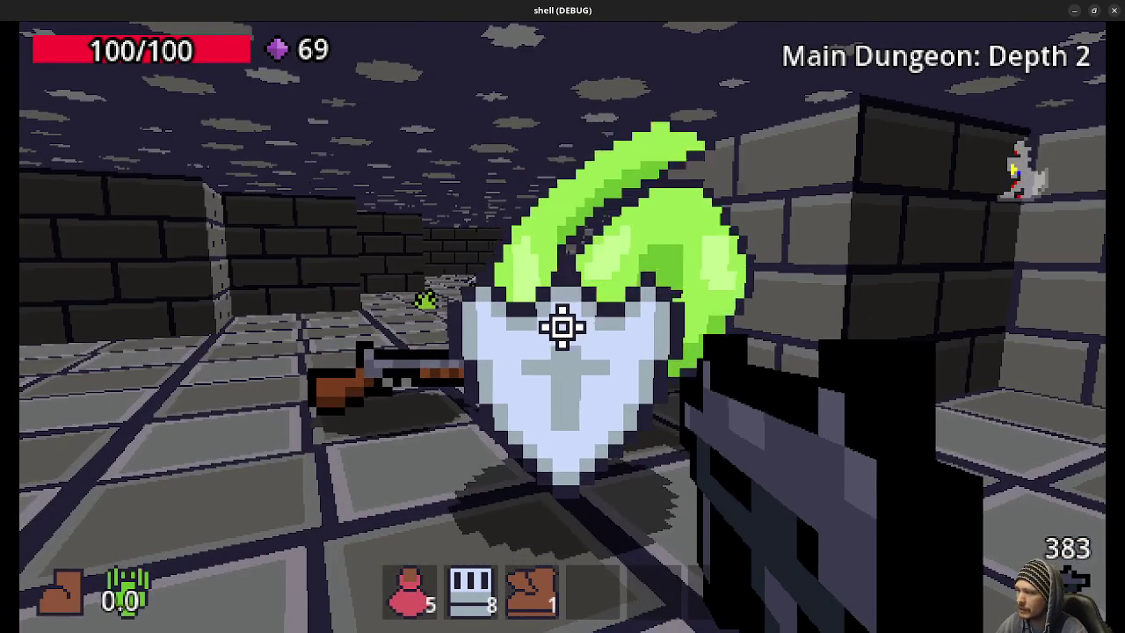
{"action": "key", "text": "Left"}
{"action": "key", "text": "Left"}
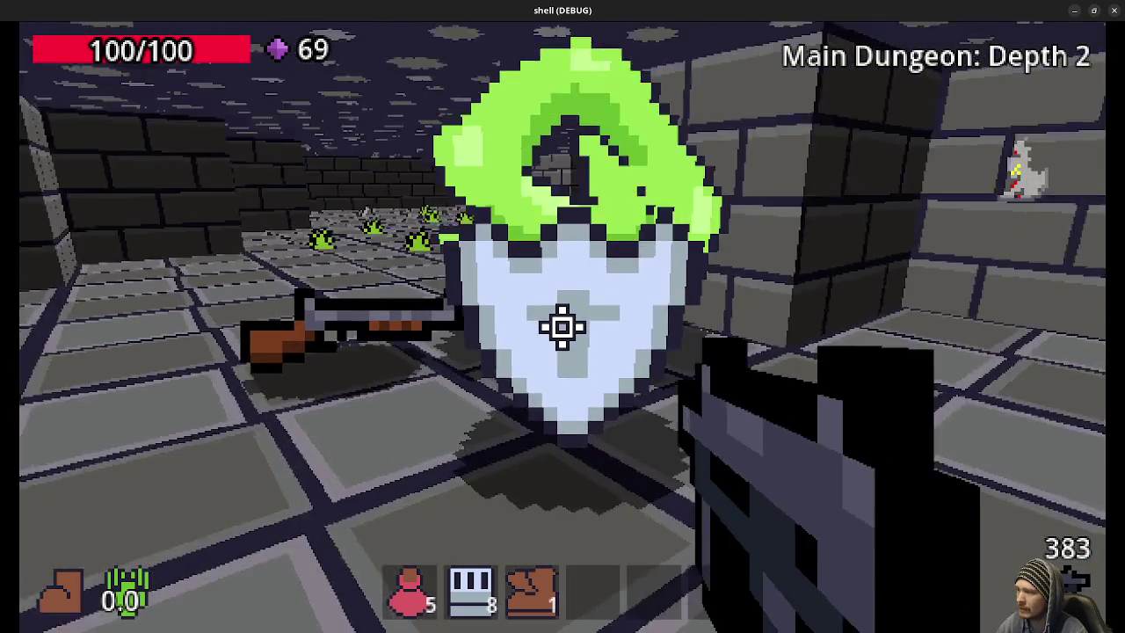
{"action": "key", "text": "Left"}
{"action": "key", "text": "Right"}
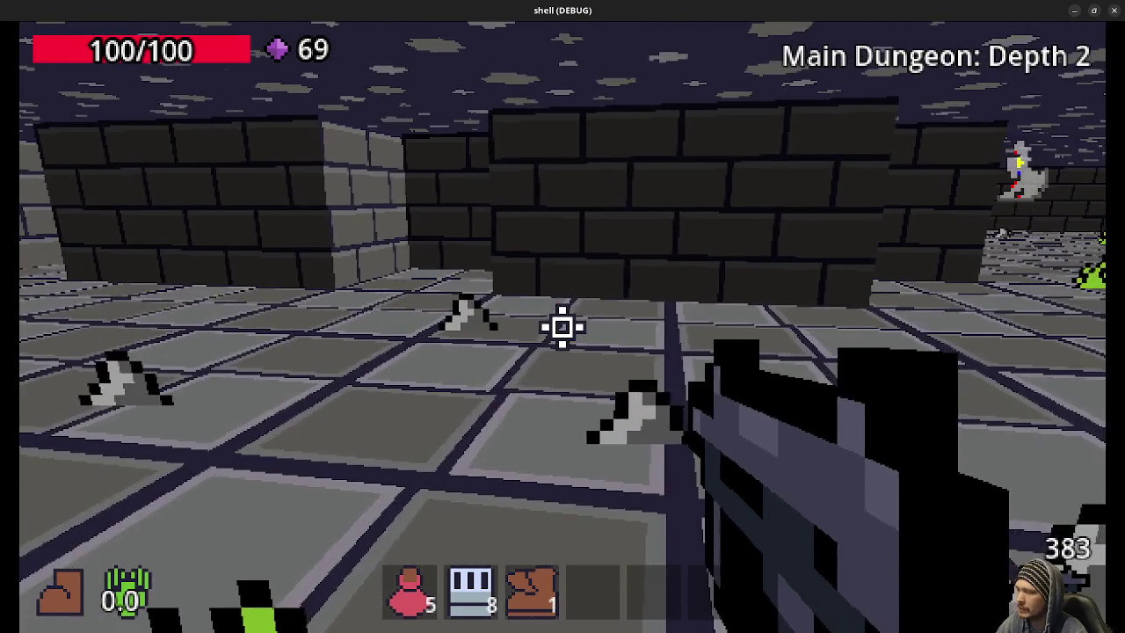
{"action": "key", "text": "e"}
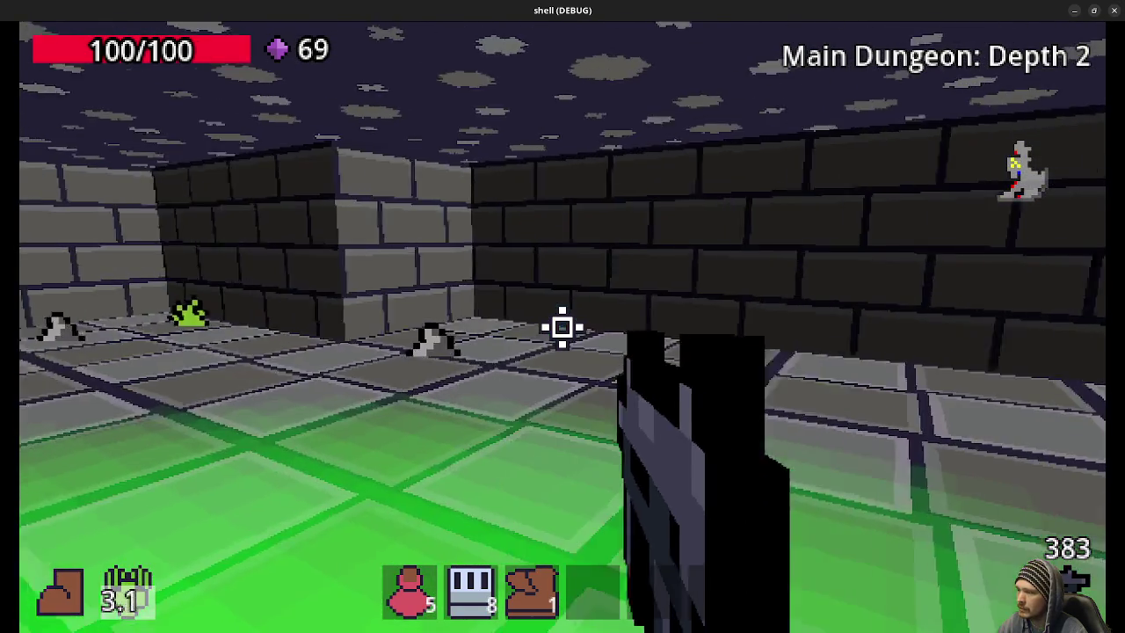
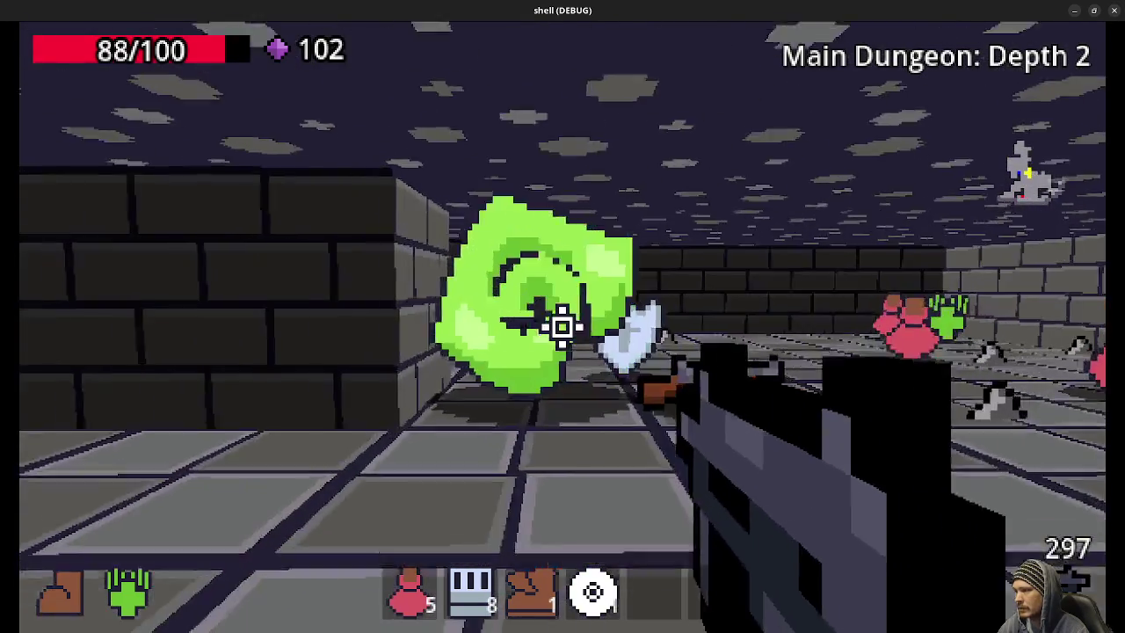
Step: Walk through the green portals and corridor back to Main Dungeon Depth 2
{"action": "key", "text": "w"}
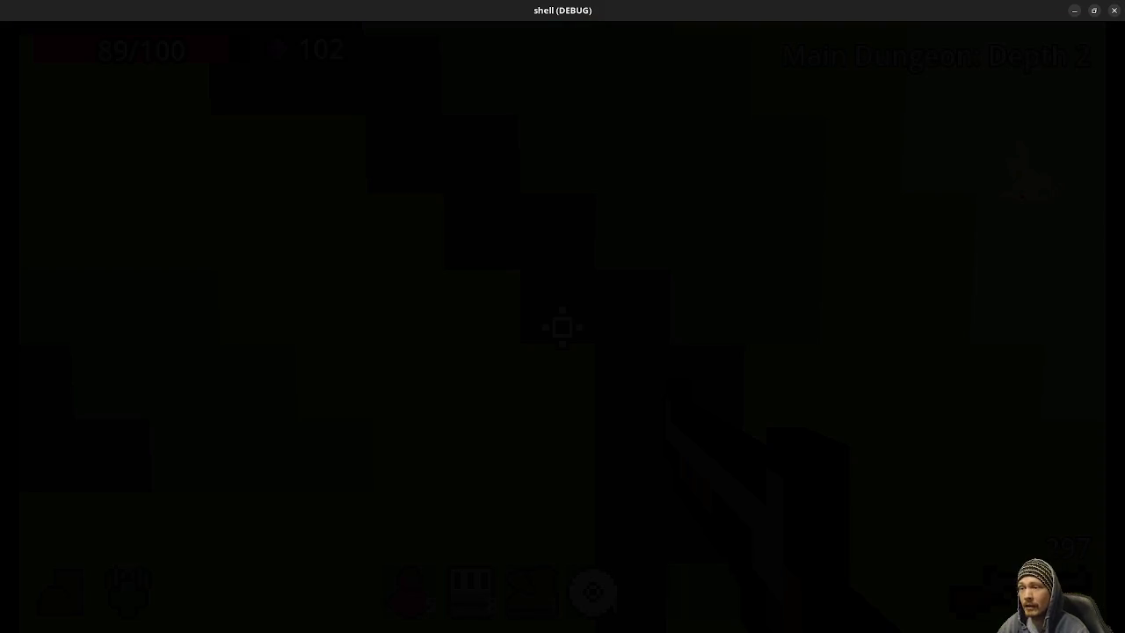
{"action": "key", "text": "w"}
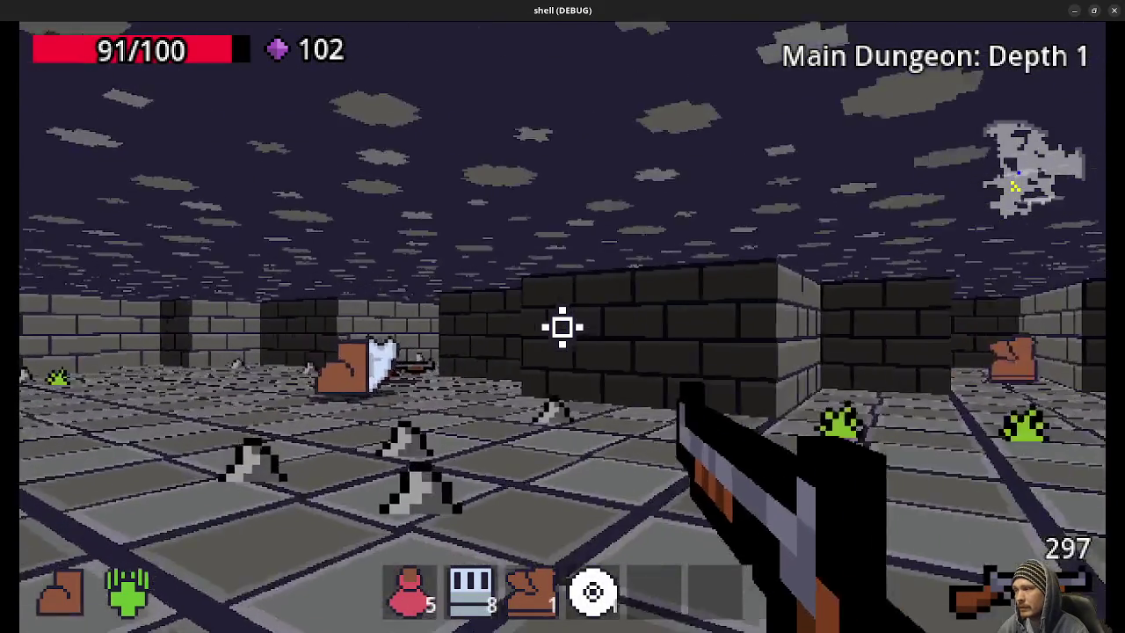
{"action": "key", "text": "w"}
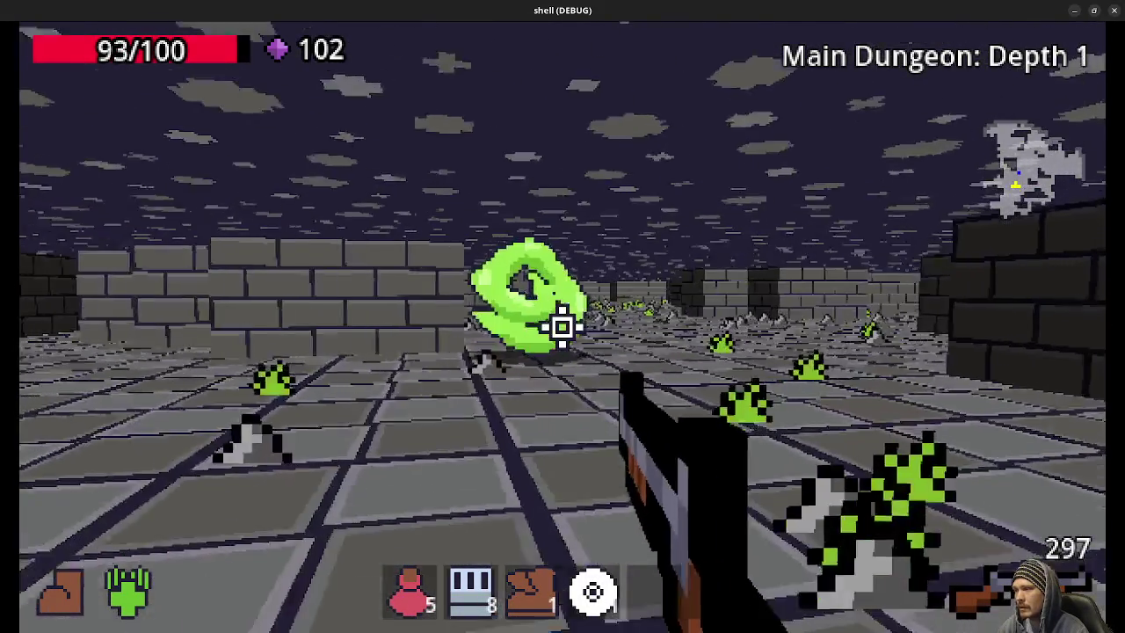
{"action": "key", "text": "w"}
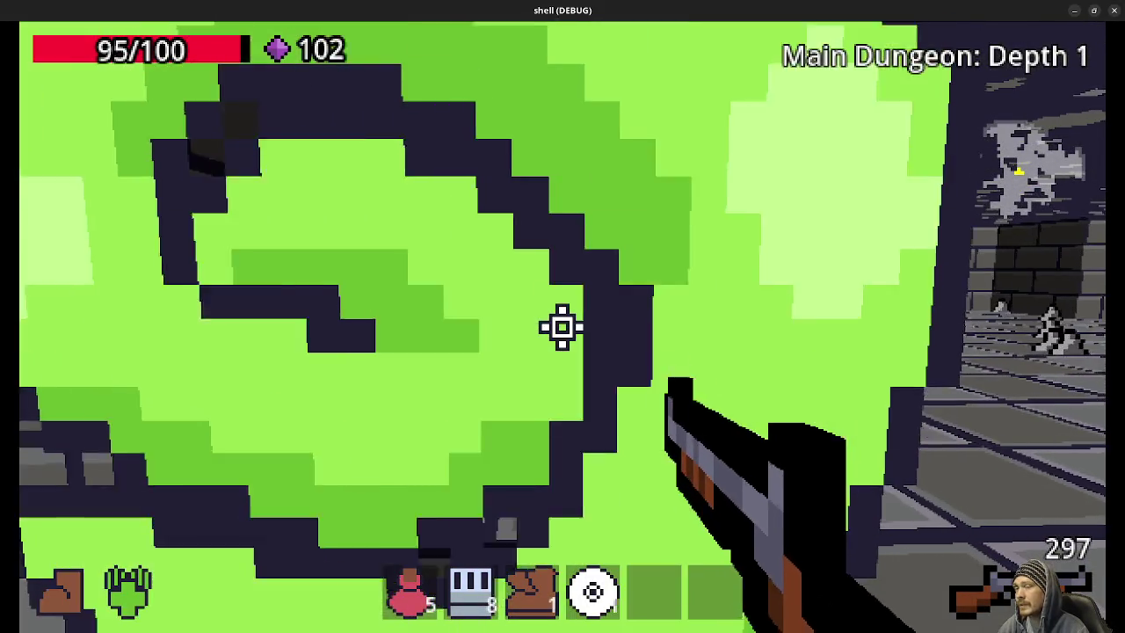
{"action": "key", "text": "w"}
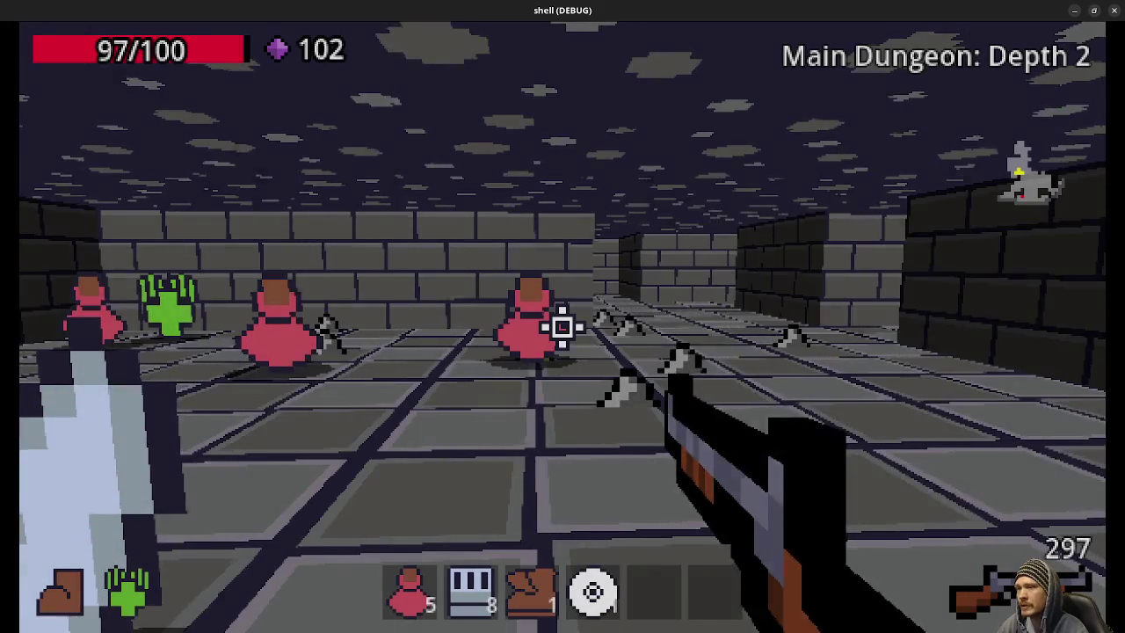
{"action": "key", "text": "w"}
{"action": "key", "text": "w"}
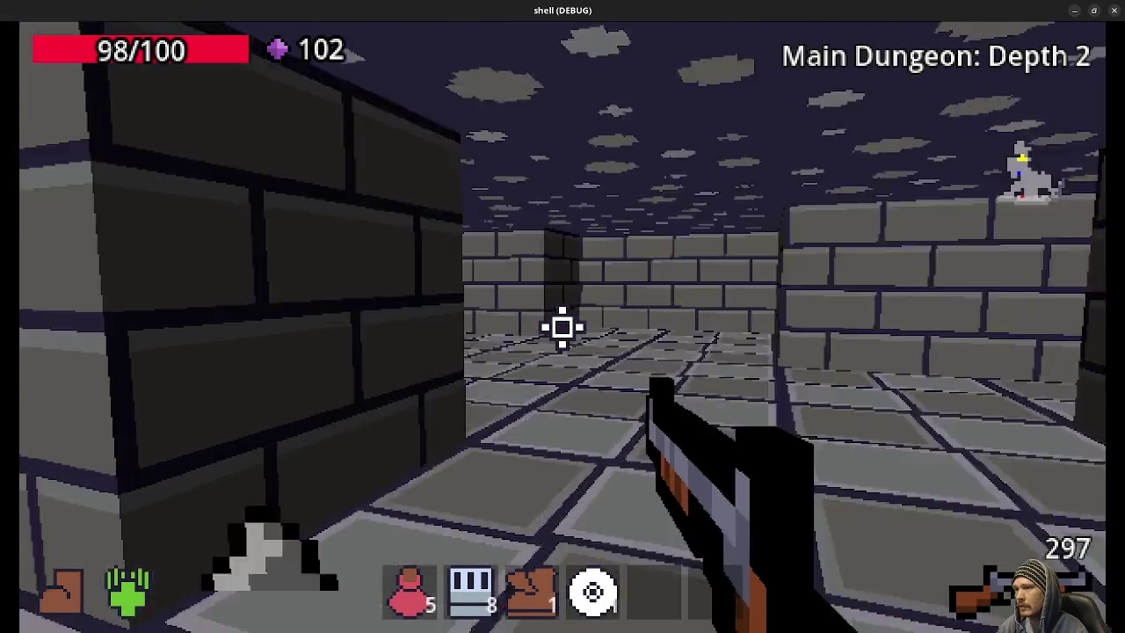
{"action": "key", "text": "w"}
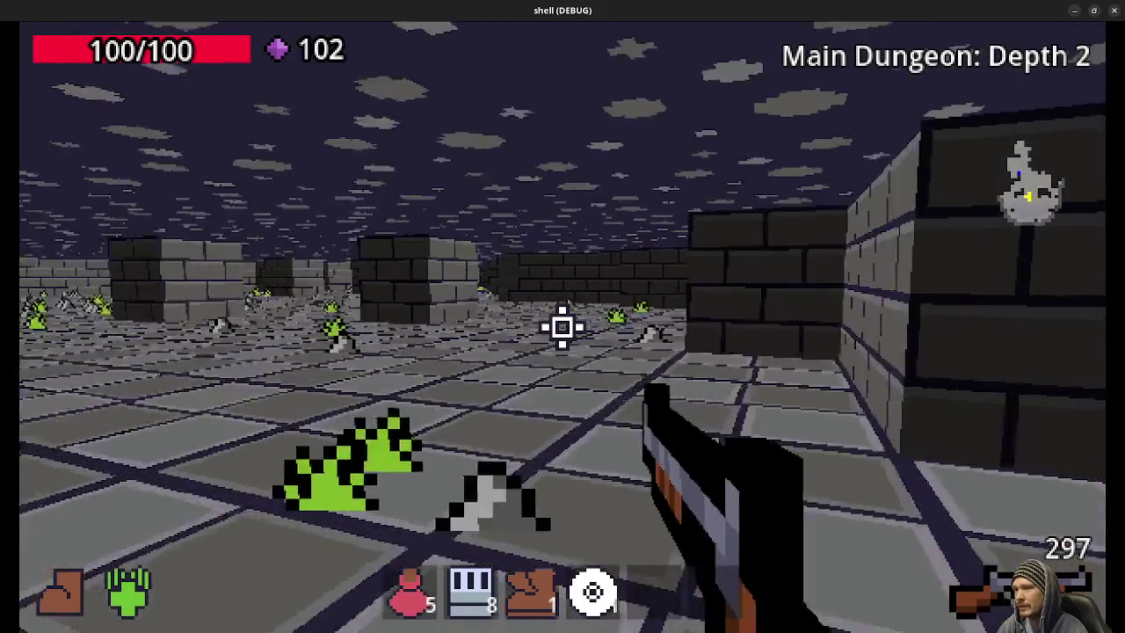
Step: Shoot the enemies in the Depth 2 hall, then collect their gems and SMG, reaching 111 gems
{"action": "left_click", "coordinate": [562, 326]}
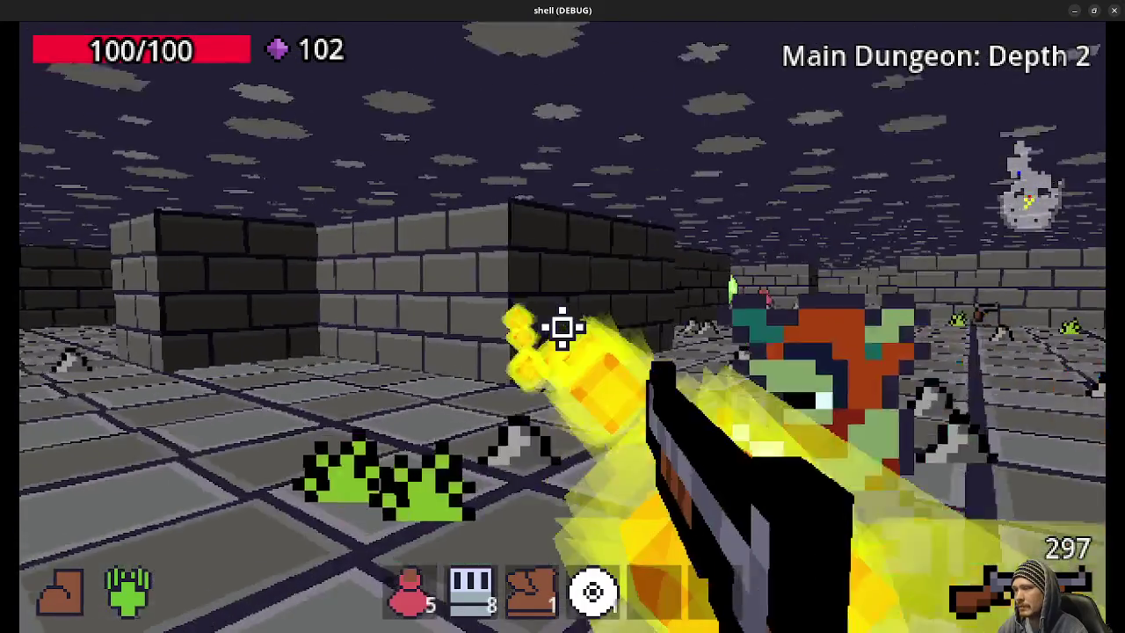
{"action": "left_click", "coordinate": [562, 327]}
{"action": "key", "text": "w"}
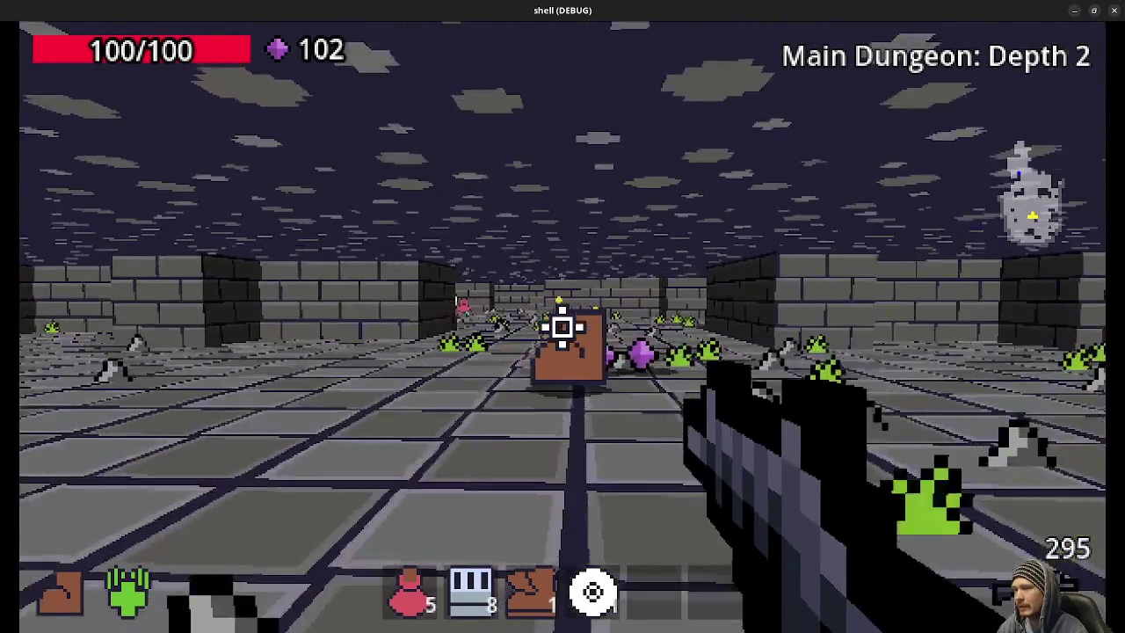
{"action": "key", "text": "w"}
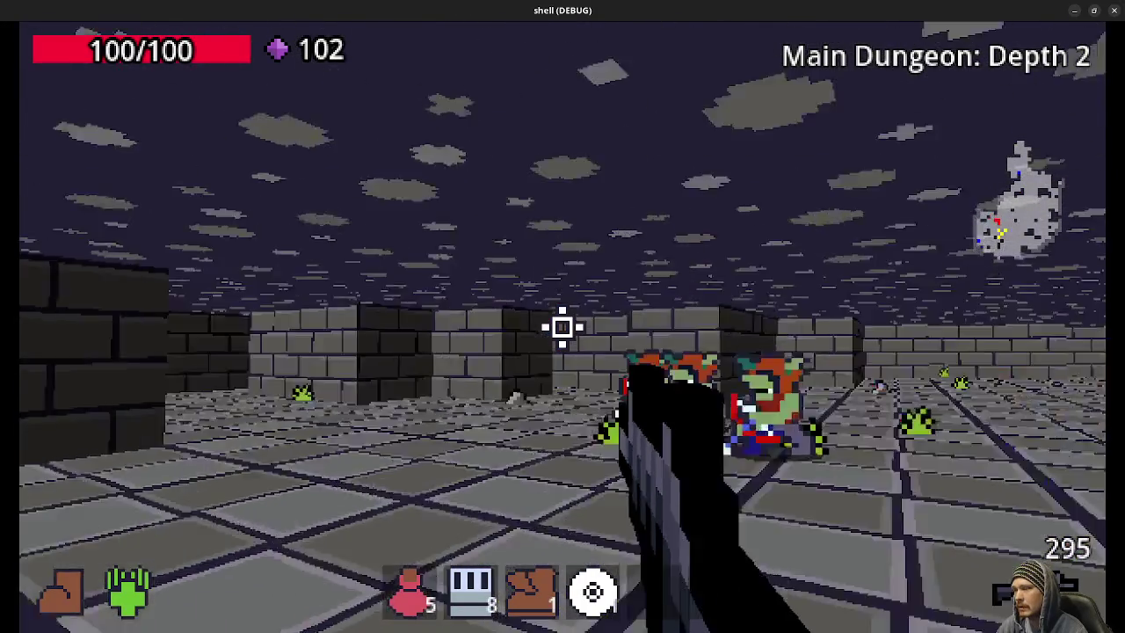
{"action": "left_click", "coordinate": [563, 327]}
{"action": "left_click", "coordinate": [563, 327]}
{"action": "left_click", "coordinate": [562, 327]}
{"action": "left_click", "coordinate": [562, 327]}
{"action": "left_click", "coordinate": [562, 327]}
{"action": "left_click", "coordinate": [562, 327]}
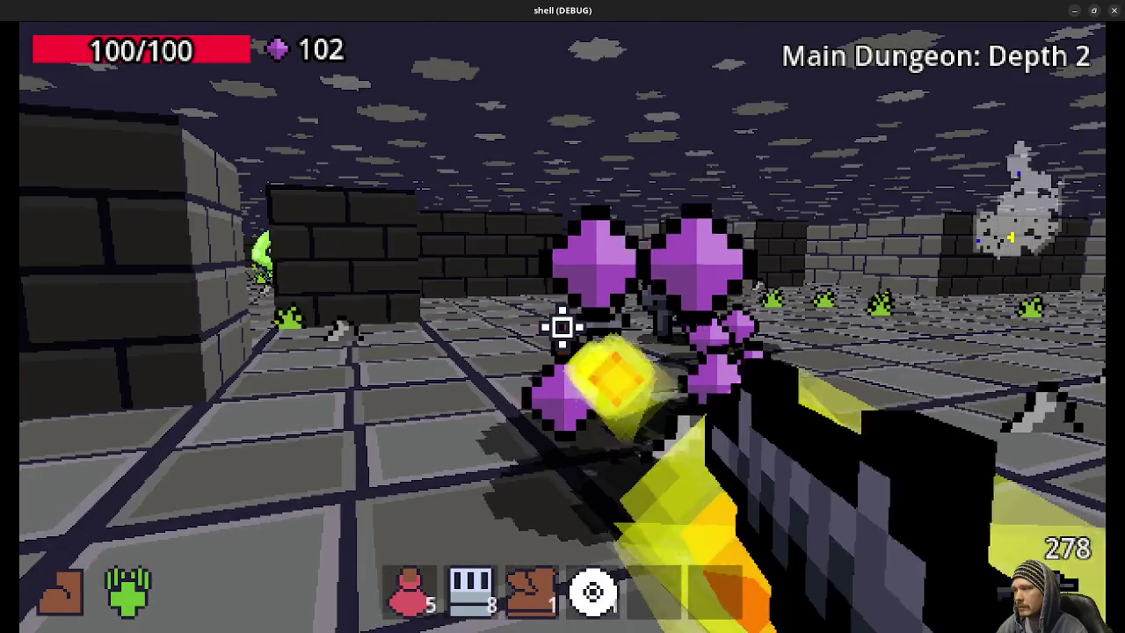
{"action": "left_click", "coordinate": [562, 327]}
{"action": "key", "text": "w"}
{"action": "key", "text": "w"}
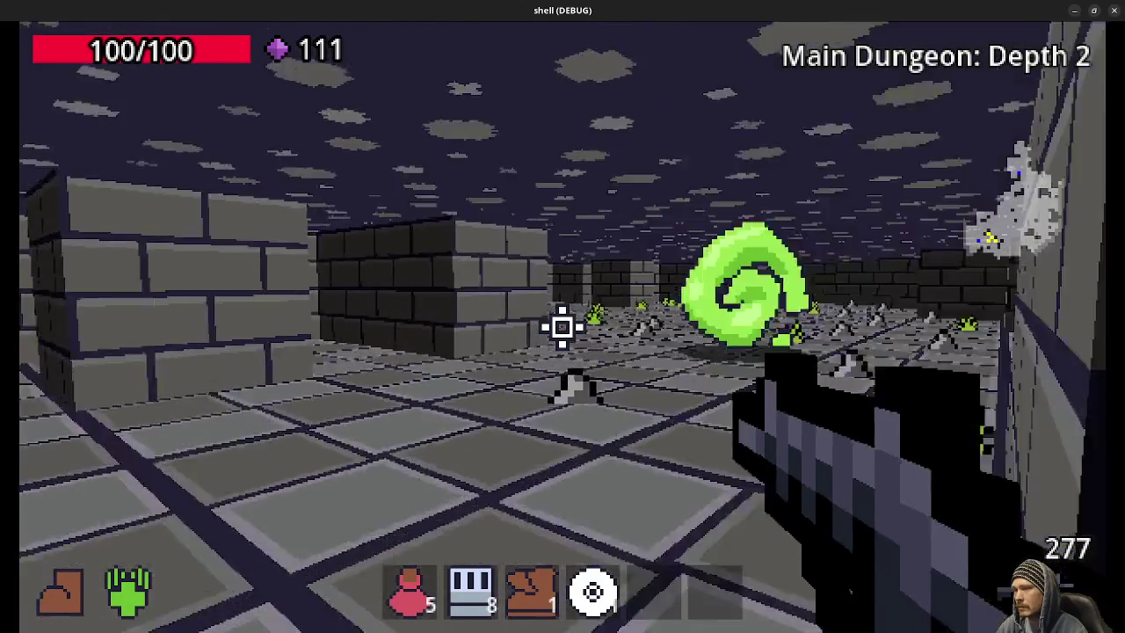
{"action": "key", "text": "w"}
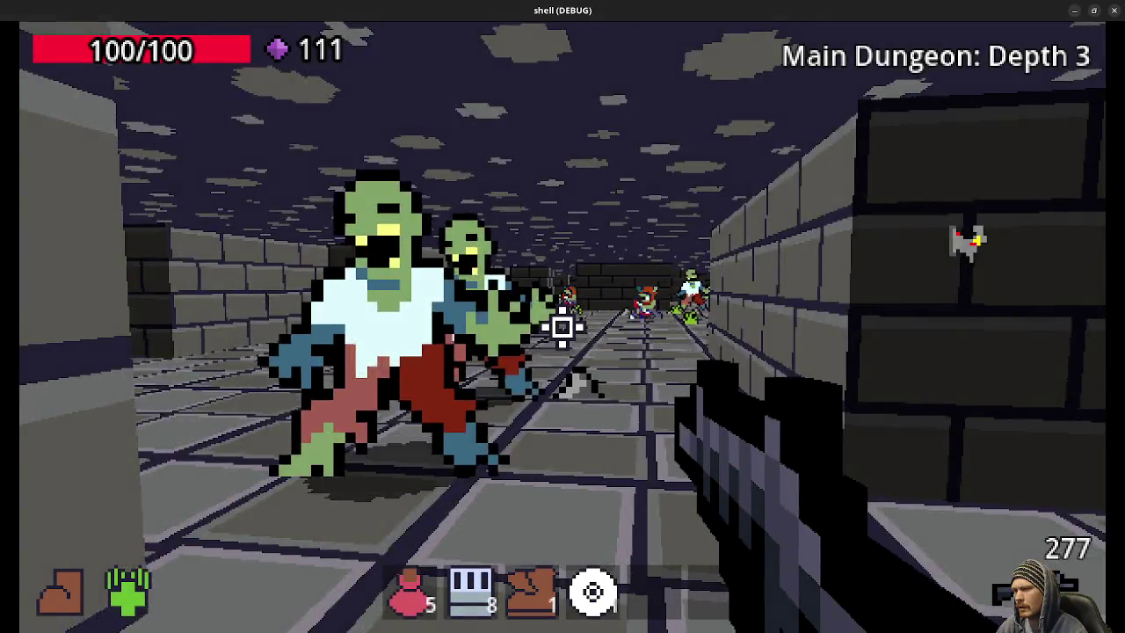
Step: Kill the green swirling enemy on Depth 3 and advance toward the shirt pickup
{"action": "left_click", "coordinate": [562, 327]}
{"action": "left_click", "coordinate": [562, 327]}
{"action": "left_click", "coordinate": [563, 327]}
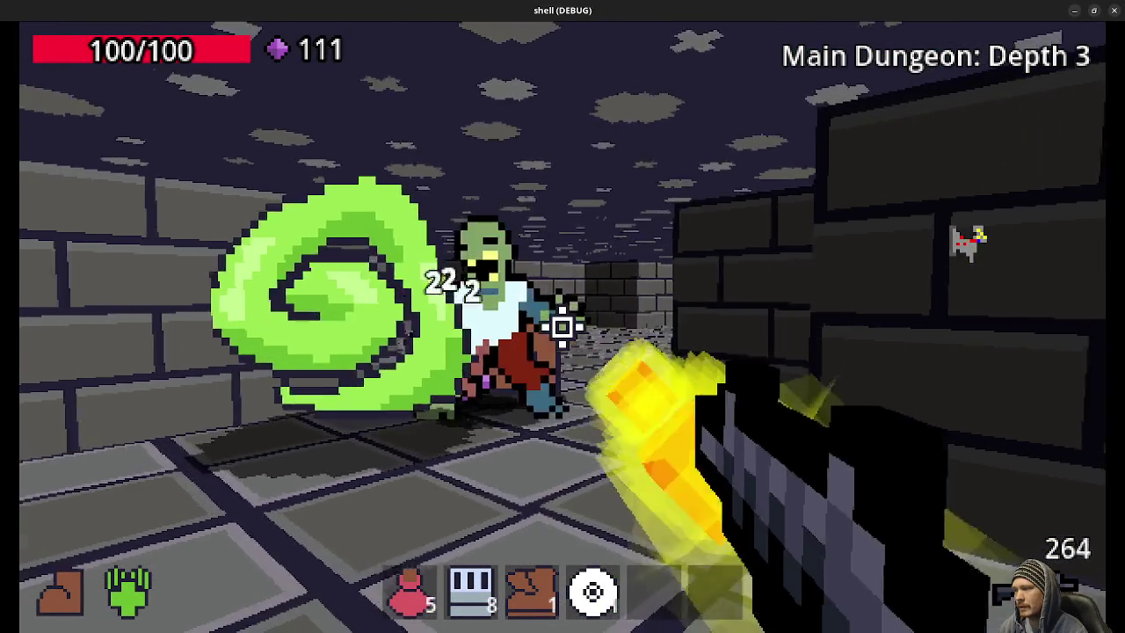
{"action": "left_click", "coordinate": [563, 327]}
{"action": "left_click", "coordinate": [563, 326]}
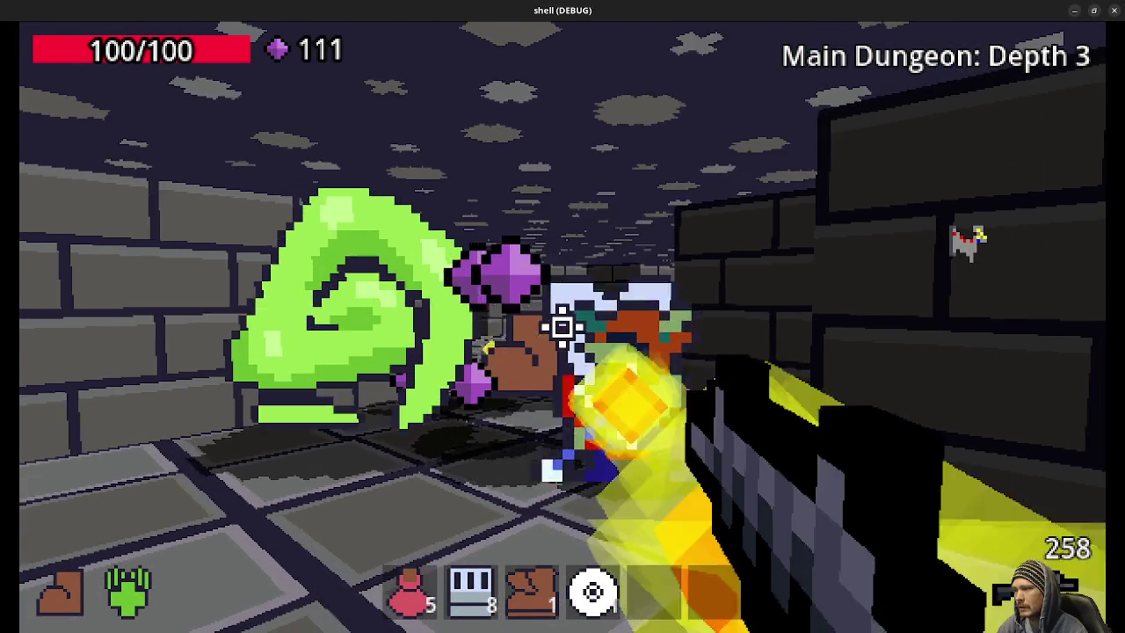
{"action": "left_click", "coordinate": [562, 327]}
{"action": "left_click", "coordinate": [563, 327]}
{"action": "left_click", "coordinate": [562, 327]}
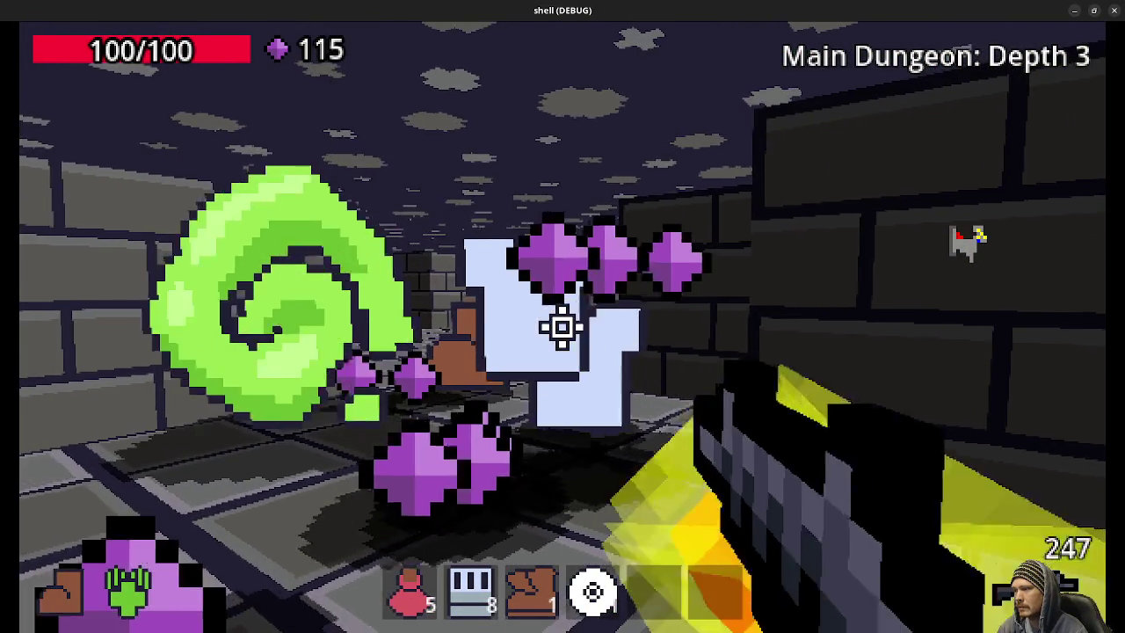
{"action": "key", "text": "w"}
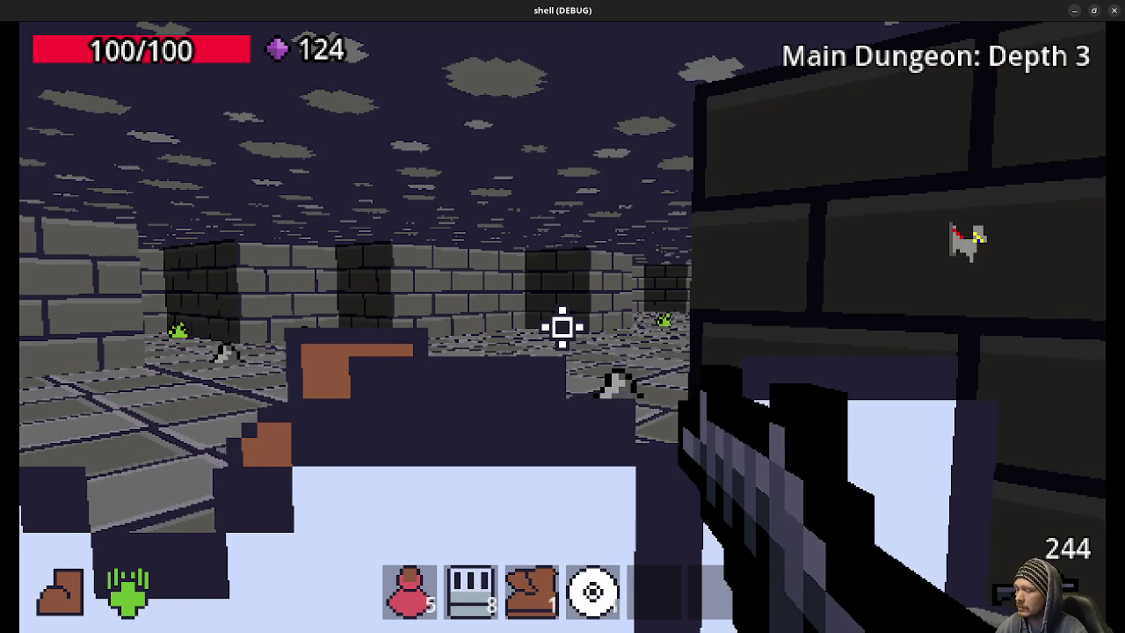
{"action": "key", "text": "s"}
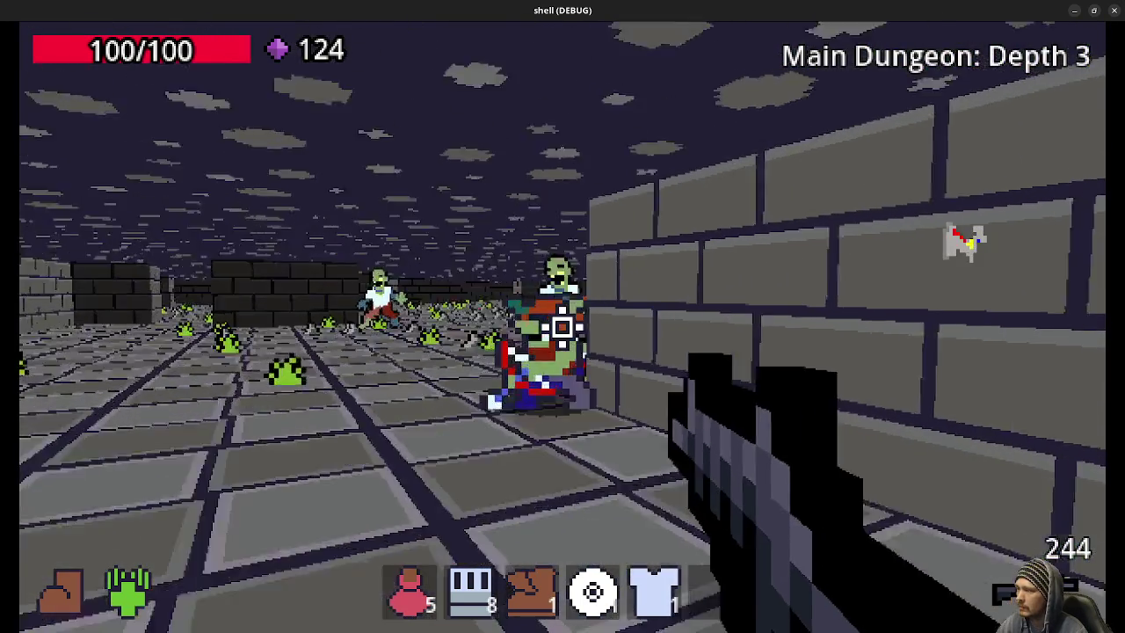
Step: Gun down the zombie horde in the open room for their gems
{"action": "left_click", "coordinate": [562, 327]}
{"action": "left_click", "coordinate": [563, 327]}
{"action": "left_click", "coordinate": [562, 327]}
{"action": "left_click", "coordinate": [562, 327]}
{"action": "left_click", "coordinate": [562, 327]}
{"action": "left_click", "coordinate": [563, 327]}
{"action": "left_click", "coordinate": [562, 326]}
{"action": "left_click", "coordinate": [562, 327]}
{"action": "left_click", "coordinate": [562, 327]}
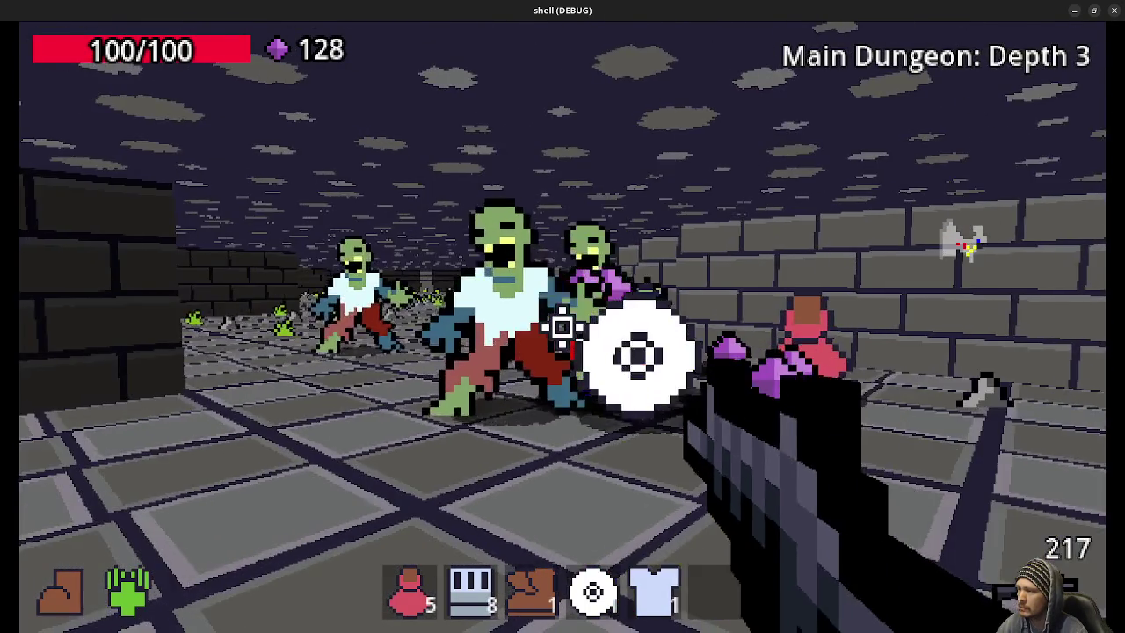
{"action": "left_click", "coordinate": [562, 327]}
{"action": "left_click", "coordinate": [562, 327]}
{"action": "left_click", "coordinate": [563, 327]}
{"action": "left_click", "coordinate": [562, 327]}
{"action": "left_click", "coordinate": [562, 326]}
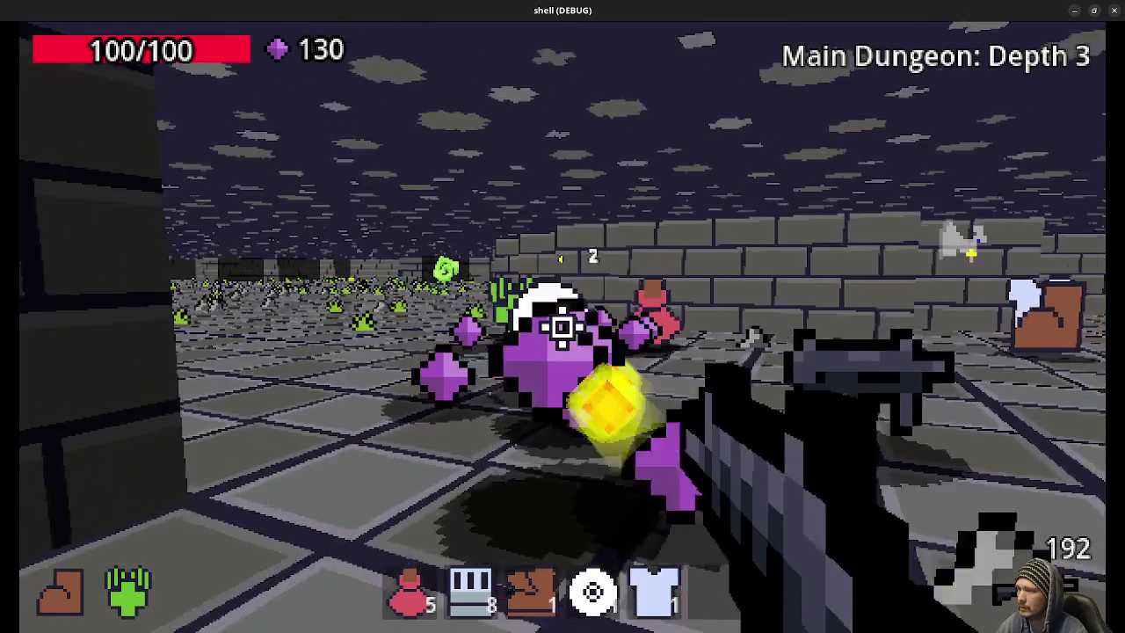
Step: Kill the remaining zombie and white enemy, collect gems to 148, and head past the goblin
{"action": "left_click", "coordinate": [563, 327]}
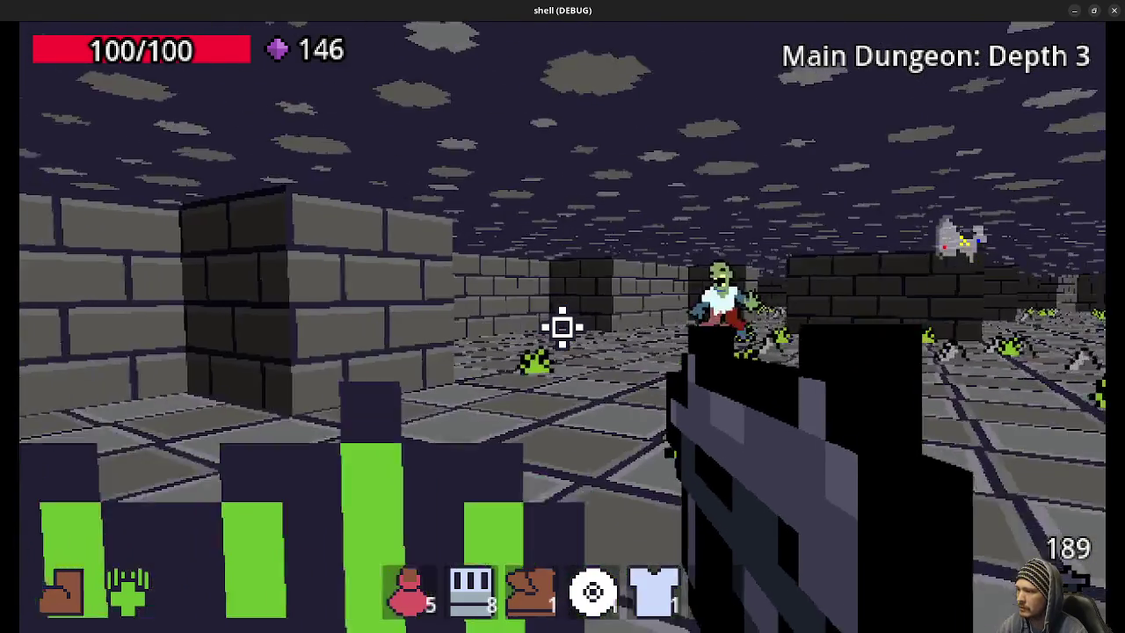
{"action": "left_click", "coordinate": [563, 327]}
{"action": "left_click", "coordinate": [562, 326]}
{"action": "left_click", "coordinate": [562, 327]}
{"action": "left_click", "coordinate": [562, 327]}
{"action": "left_click", "coordinate": [562, 327]}
{"action": "left_click", "coordinate": [562, 327]}
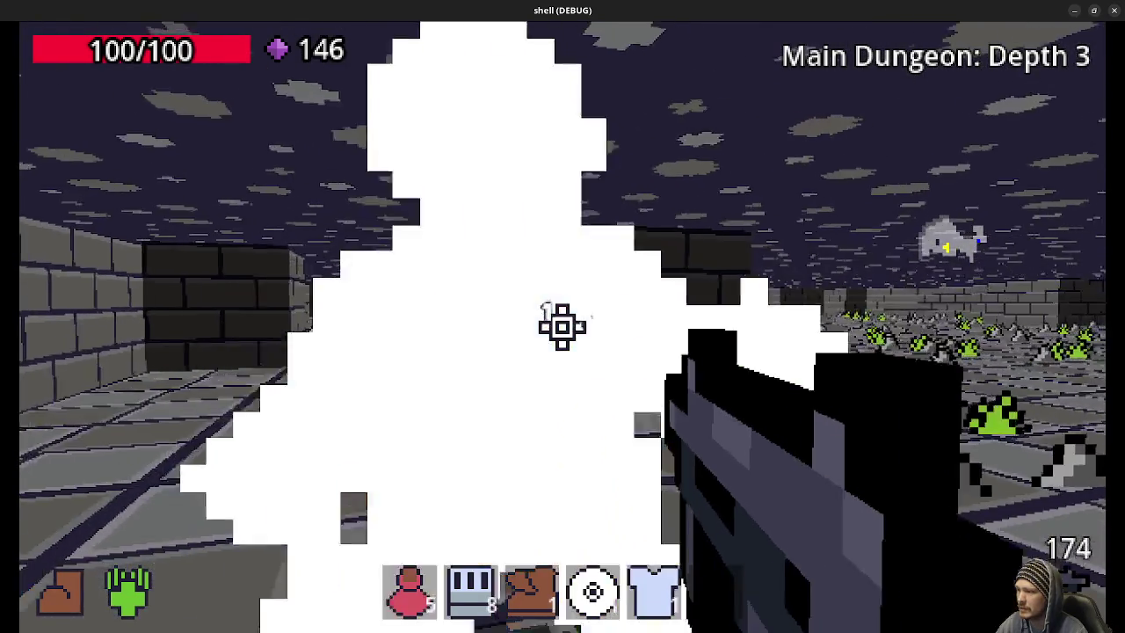
{"action": "key", "text": "w"}
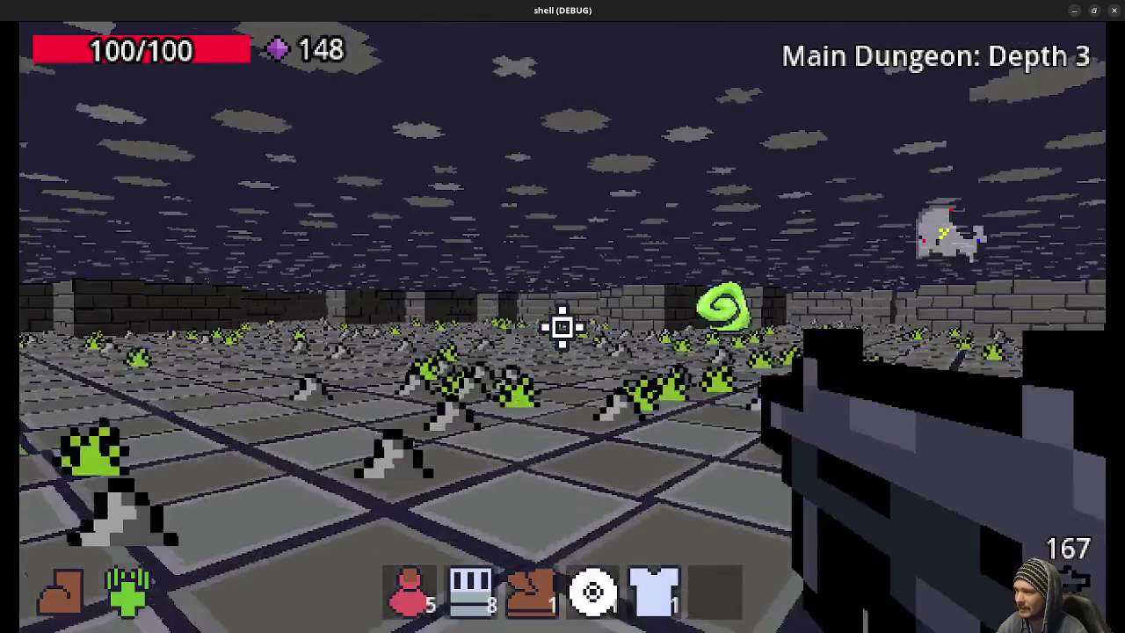
{"action": "key", "text": "w"}
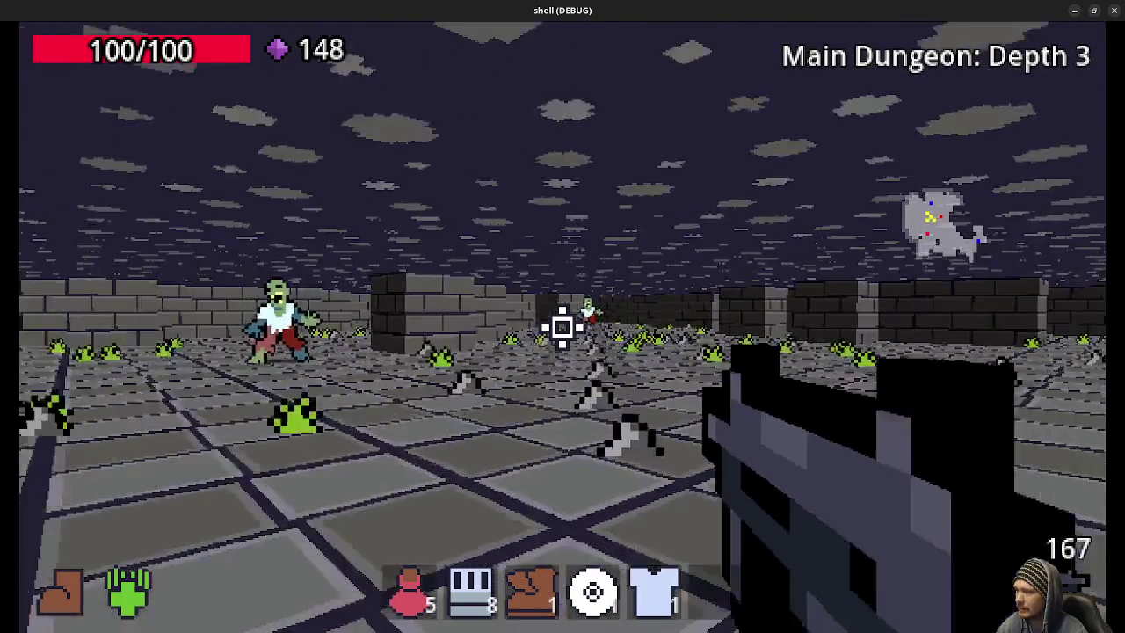
{"action": "key", "text": "w"}
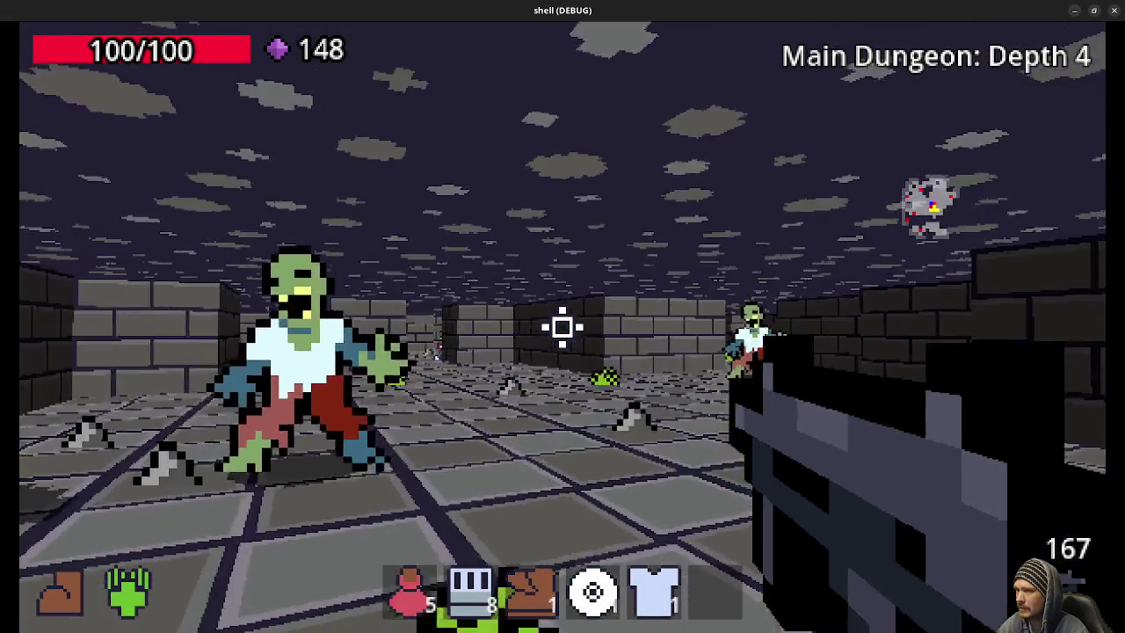
Step: Spray fire at the Depth 4 zombies, reload with R, and collect gems up to 175
{"action": "left_click_drag", "start_coordinate": [562, 327], "coordinate": [562, 327]}
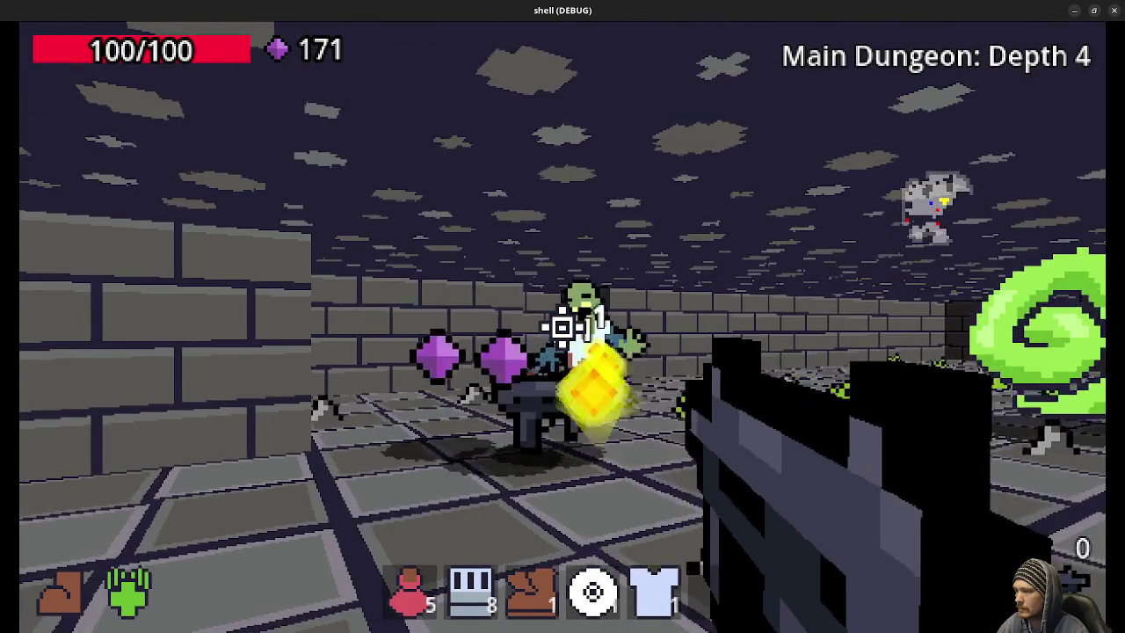
{"action": "key", "text": "w"}
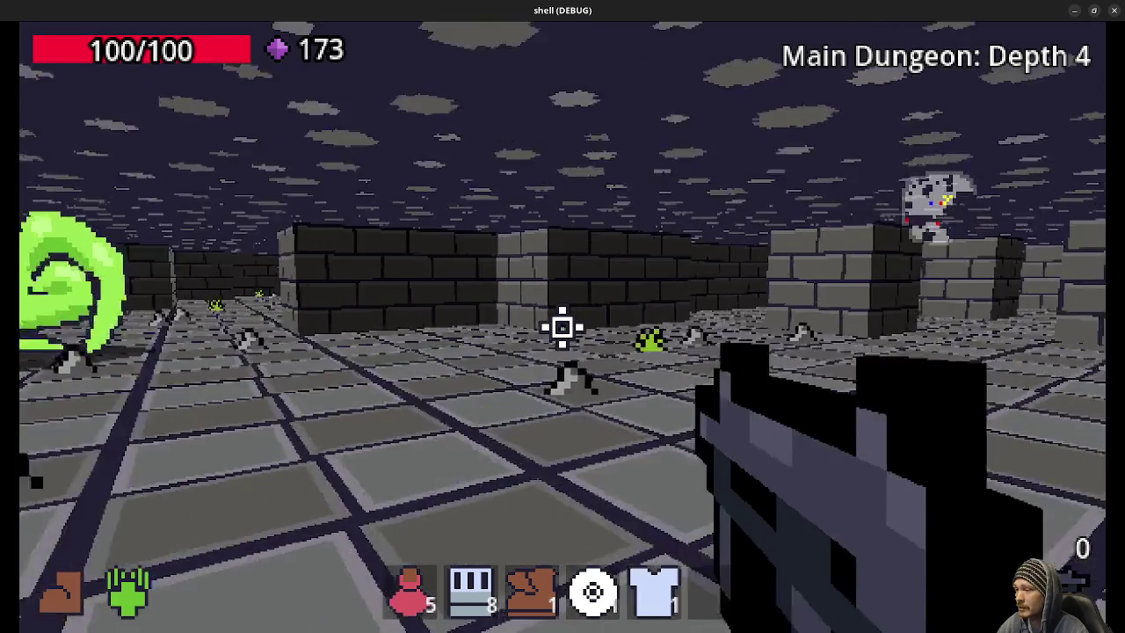
{"action": "key", "text": "r"}
{"action": "left_click_drag", "start_coordinate": [563, 327], "coordinate": [562, 327]}
Step: Pick up the zombie's gems and explore the Depth 4 corridors through the large slime room
{"action": "key", "text": "w"}
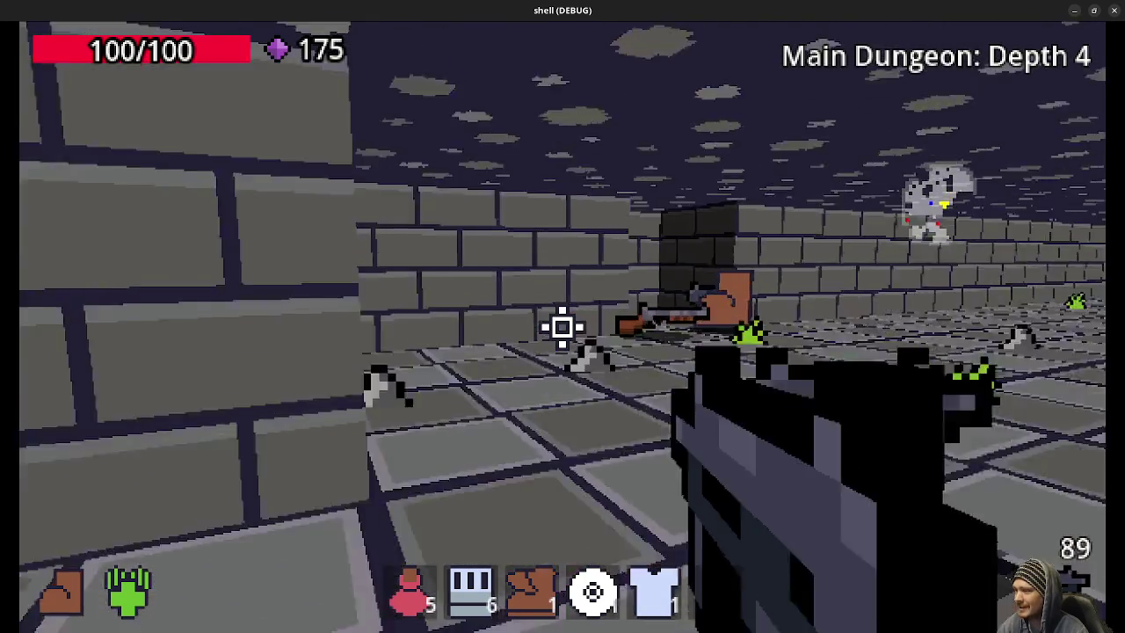
{"action": "key", "text": "w"}
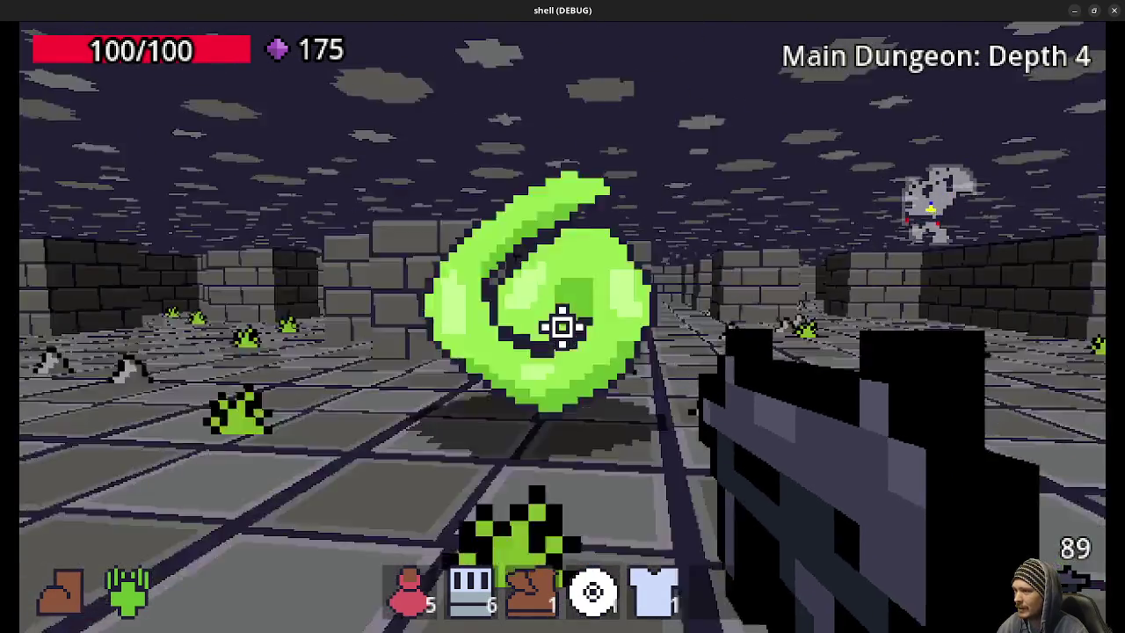
{"action": "key", "text": "w"}
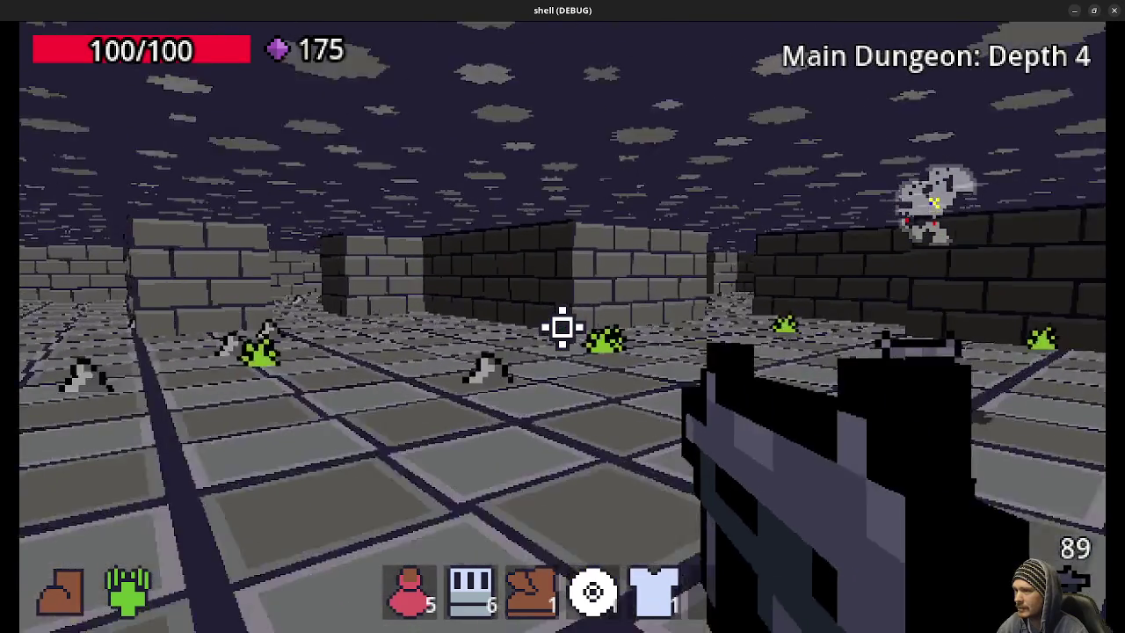
{"action": "key", "text": "w"}
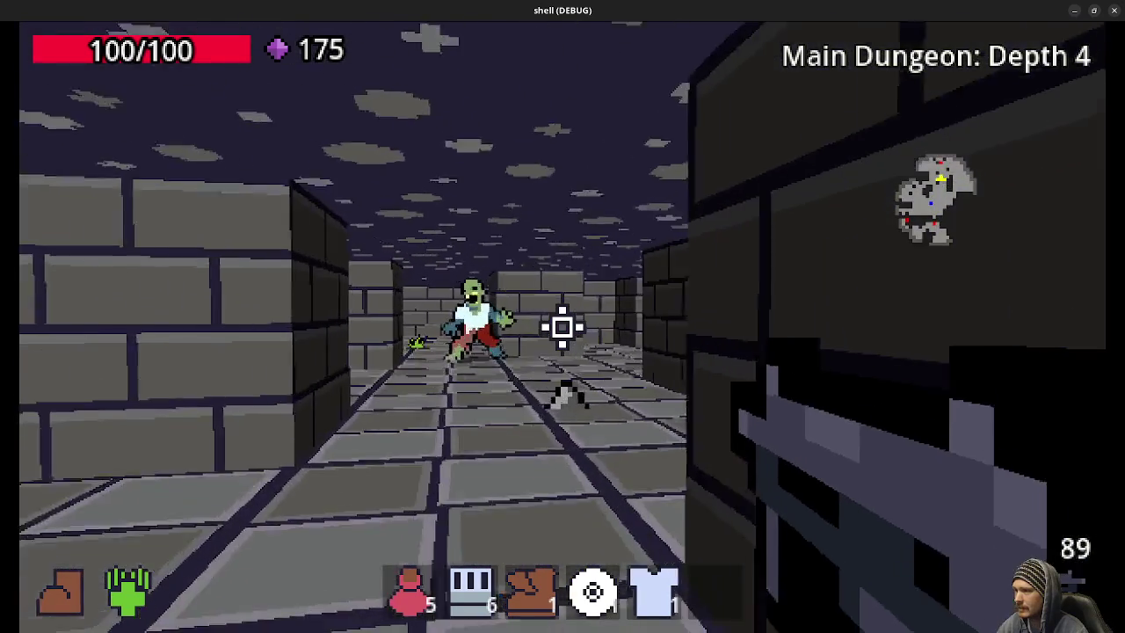
{"action": "key", "text": "w"}
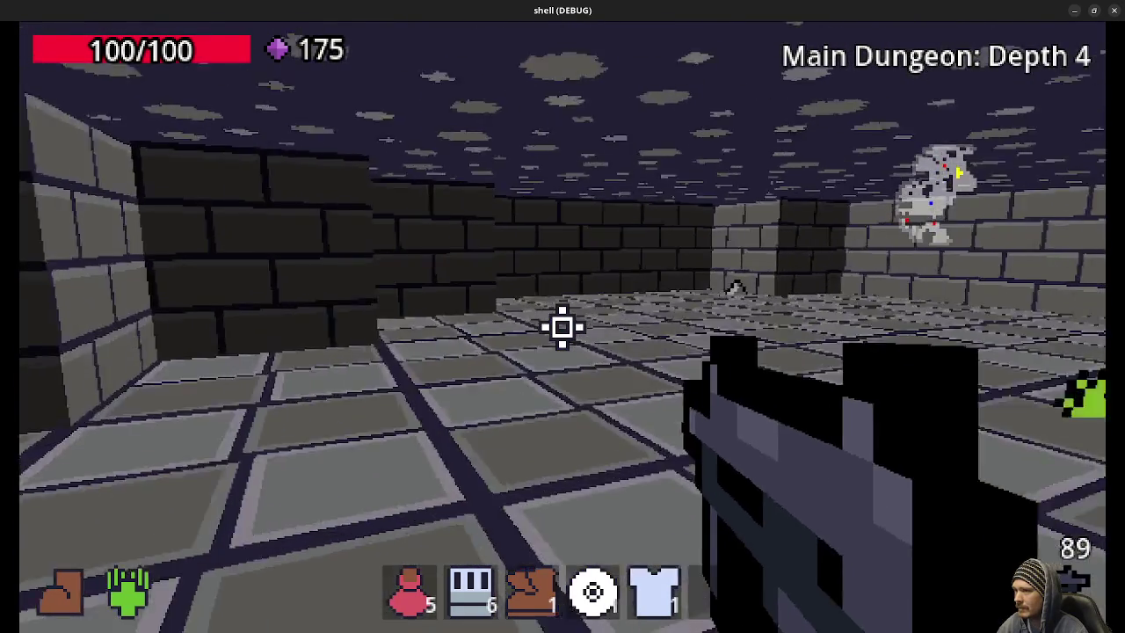
{"action": "key", "text": "w"}
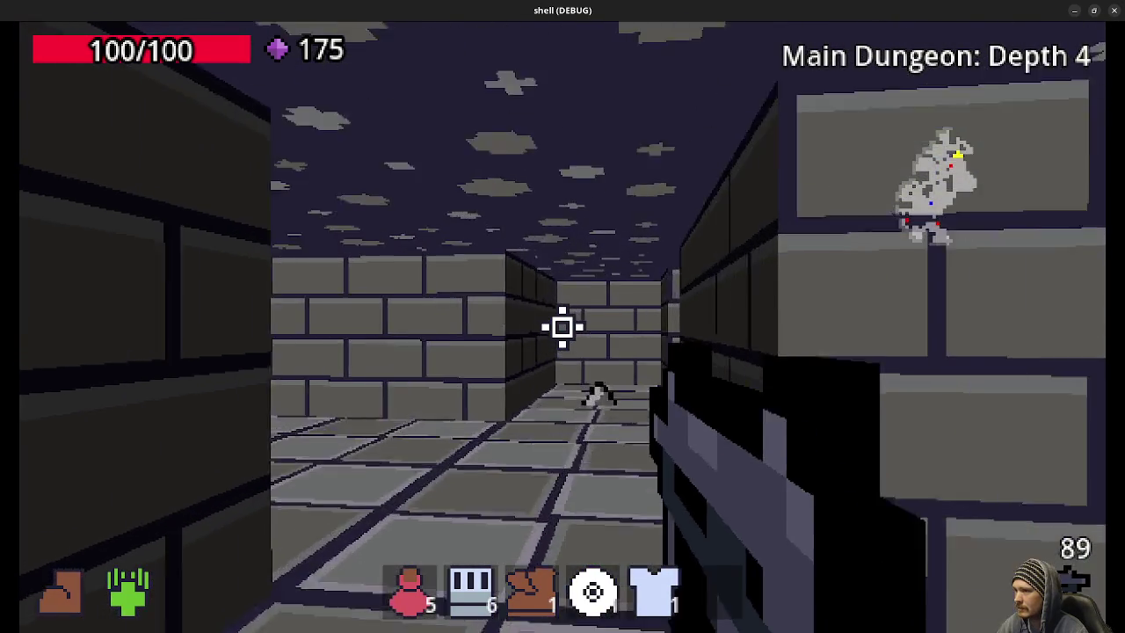
{"action": "key", "text": "w"}
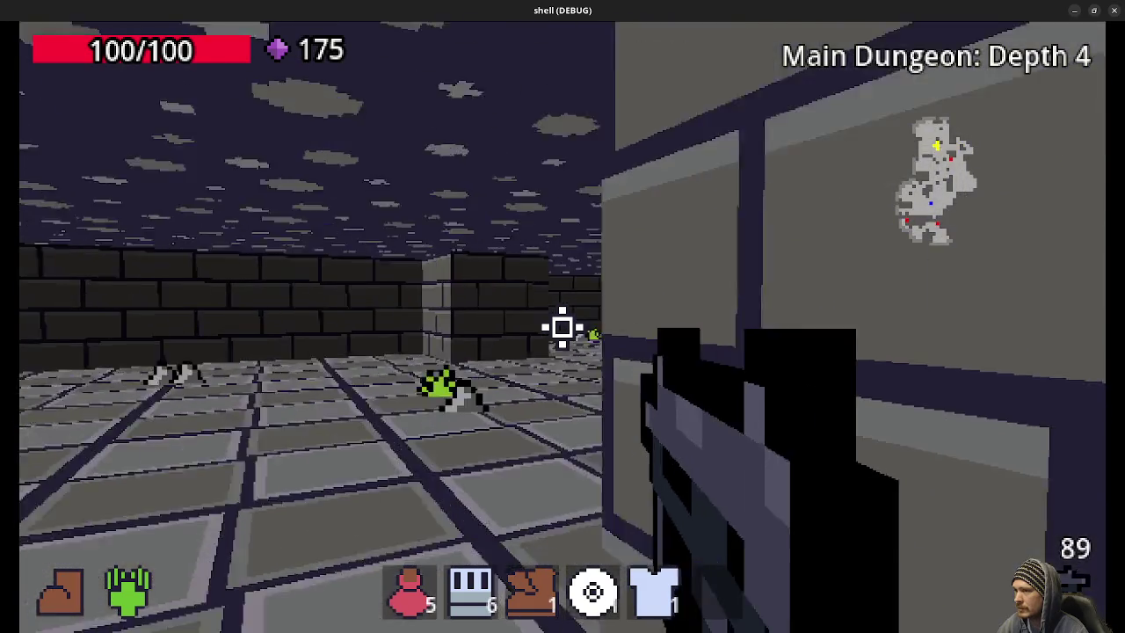
{"action": "key", "text": "w"}
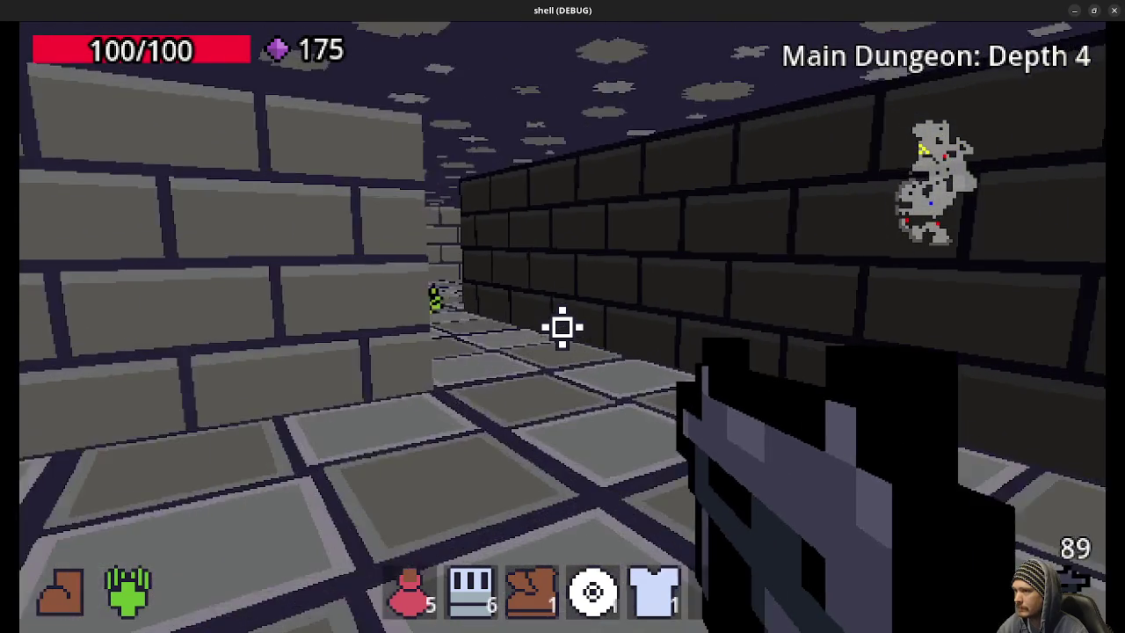
{"action": "key", "text": "w"}
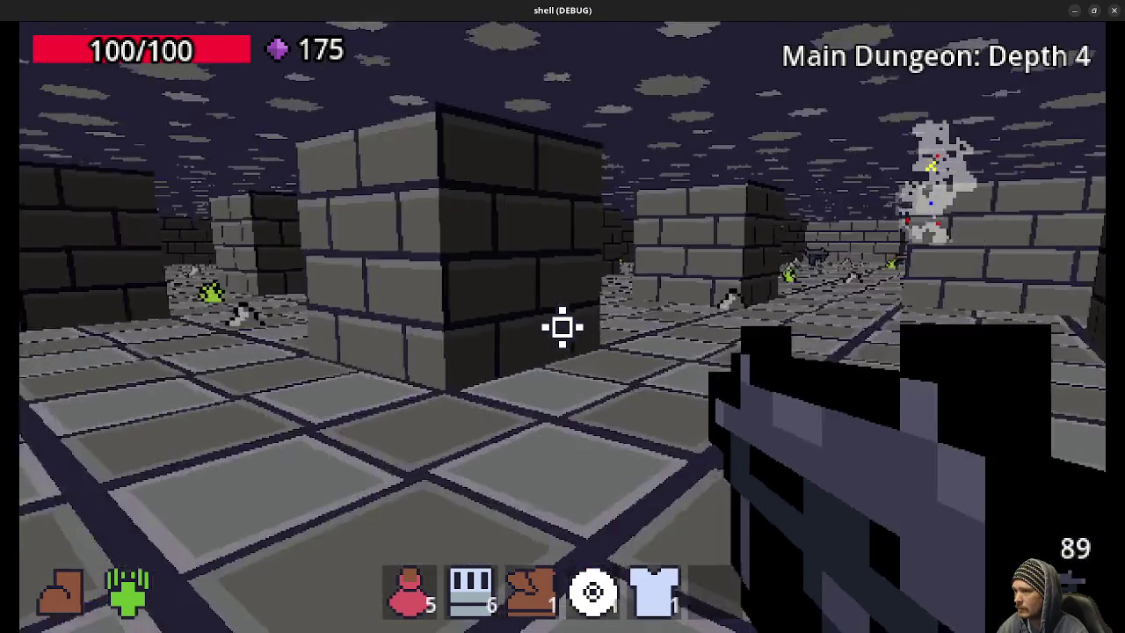
{"action": "key", "text": "w"}
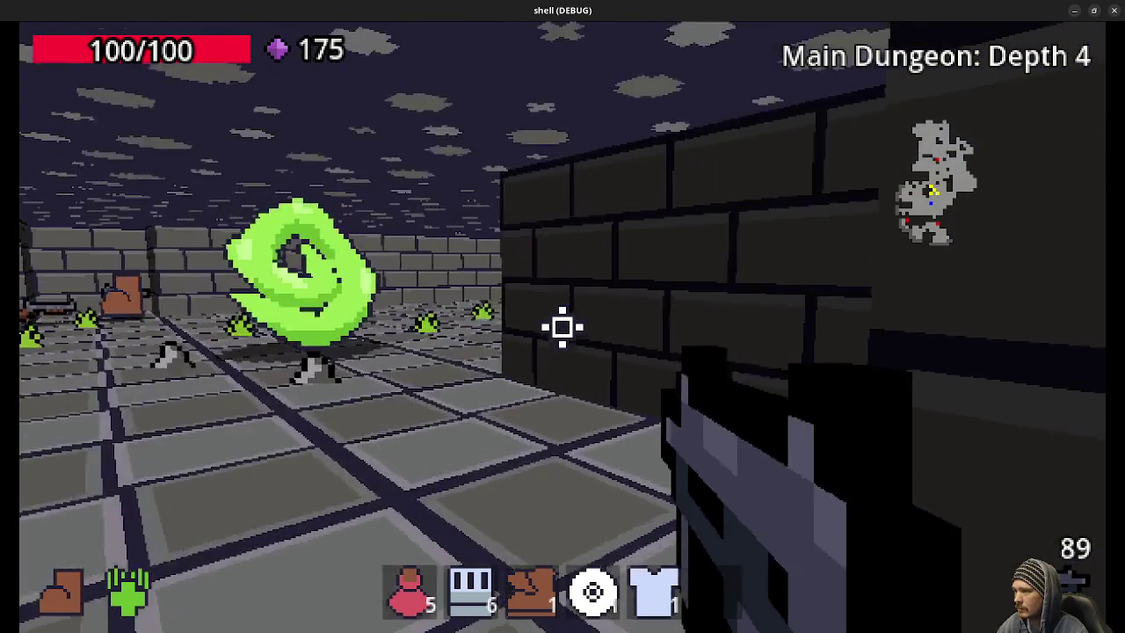
{"action": "key", "text": "w"}
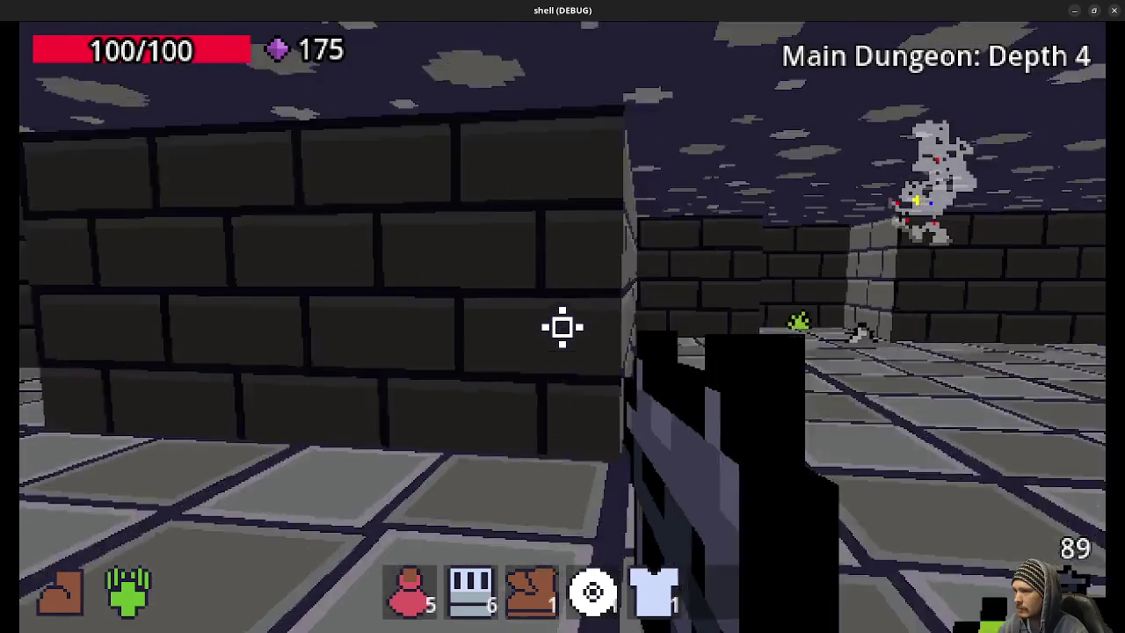
{"action": "key", "text": "w"}
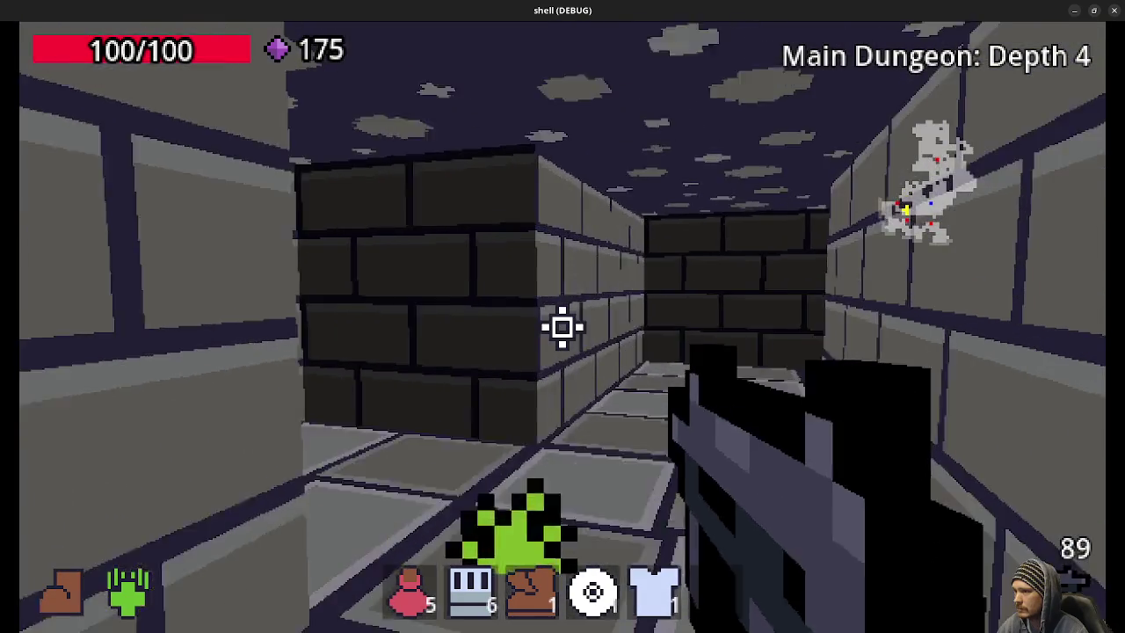
Step: Shoot the purple enemy around the corner, grab the floor items, and circle the dark pillar
{"action": "left_click", "coordinate": [562, 327]}
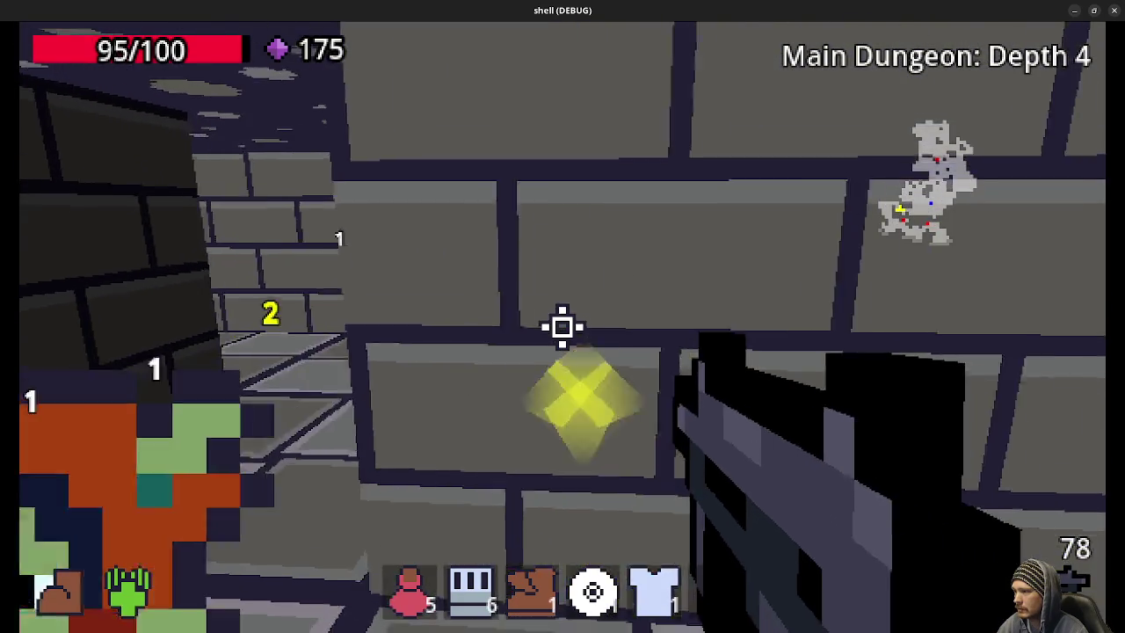
{"action": "left_click", "coordinate": [563, 327]}
{"action": "key", "text": "w"}
{"action": "key", "text": "w"}
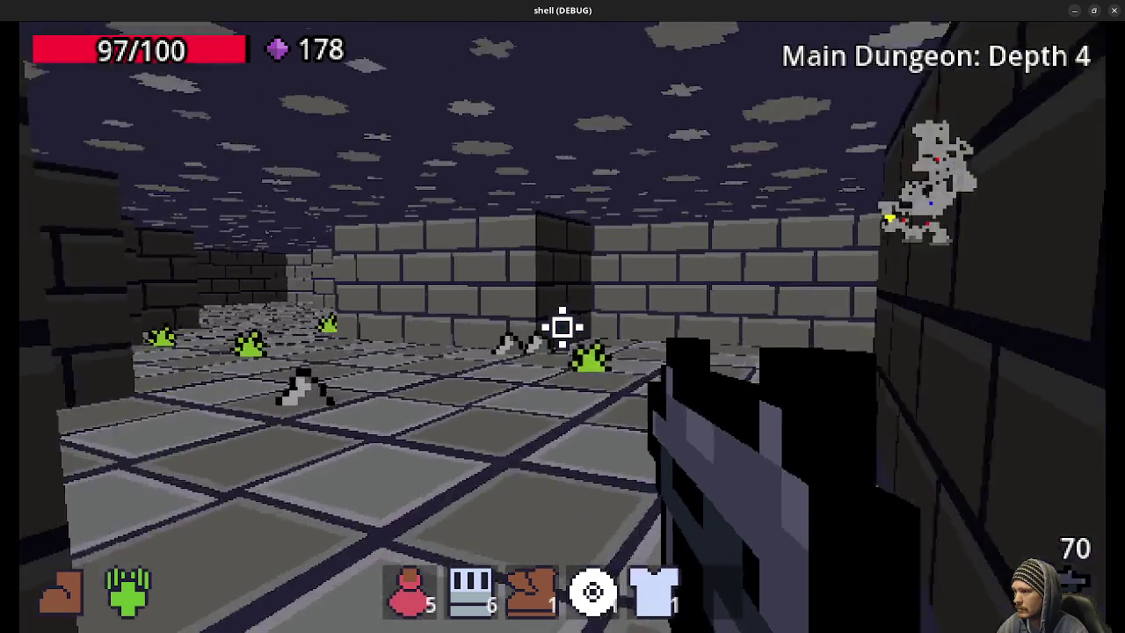
{"action": "key", "text": "w"}
{"action": "key", "text": "w"}
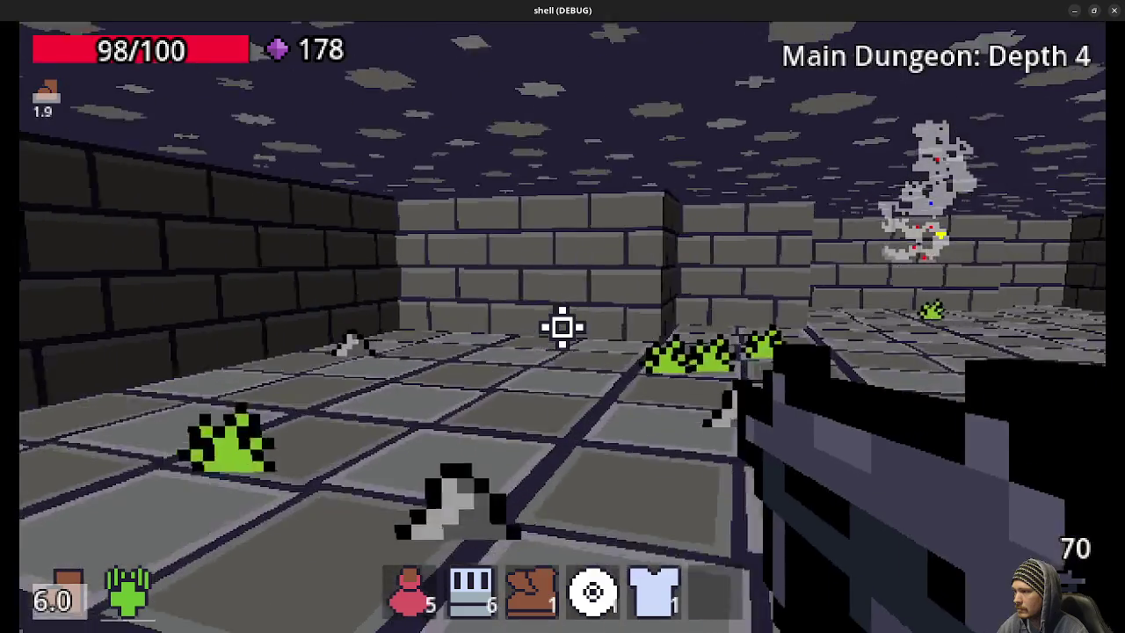
{"action": "key", "text": "w"}
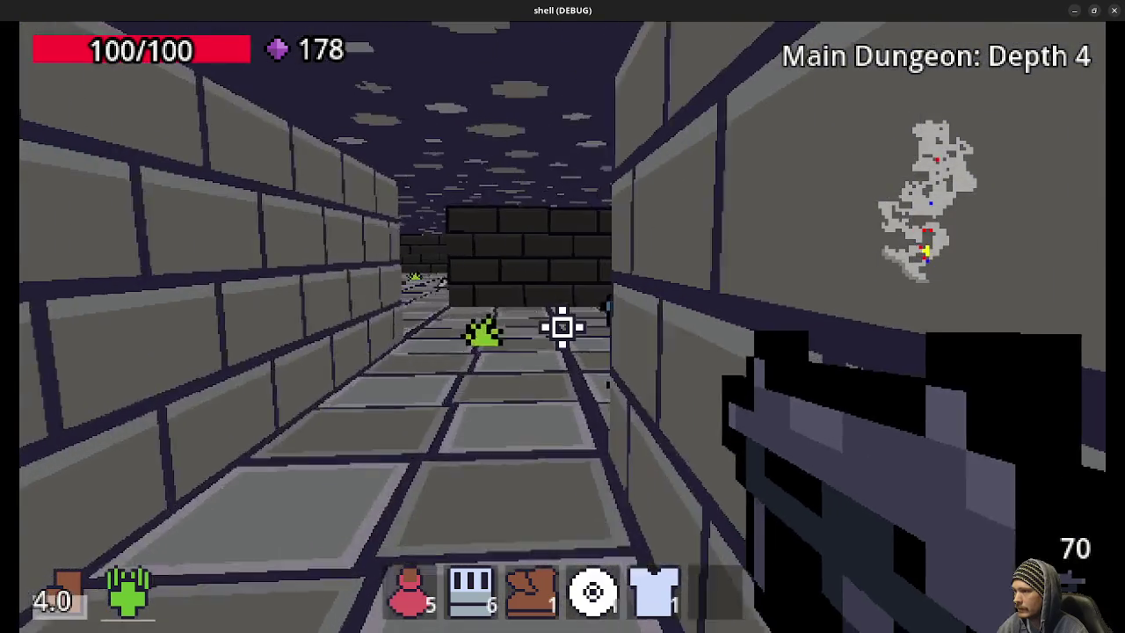
{"action": "key", "text": "w"}
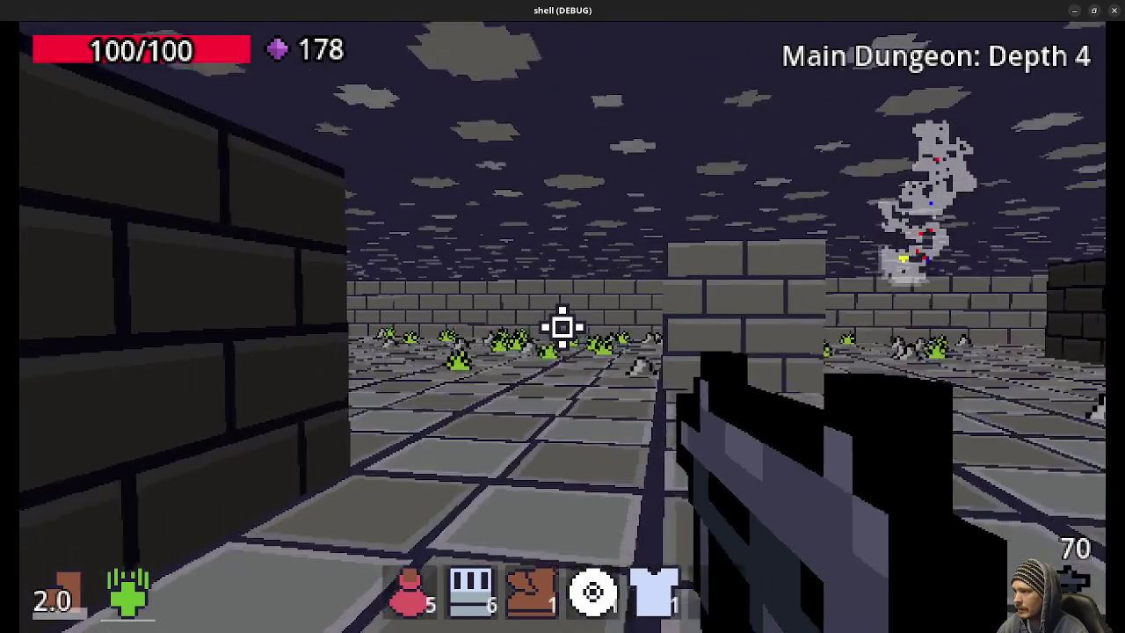
{"action": "key", "text": "w"}
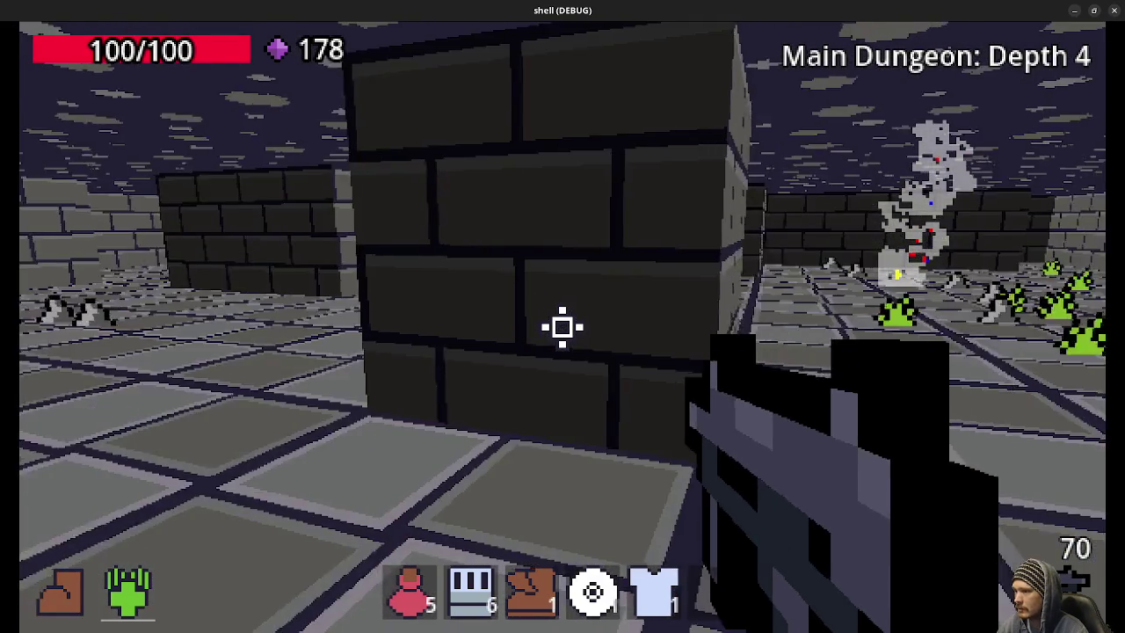
{"action": "key", "text": "w"}
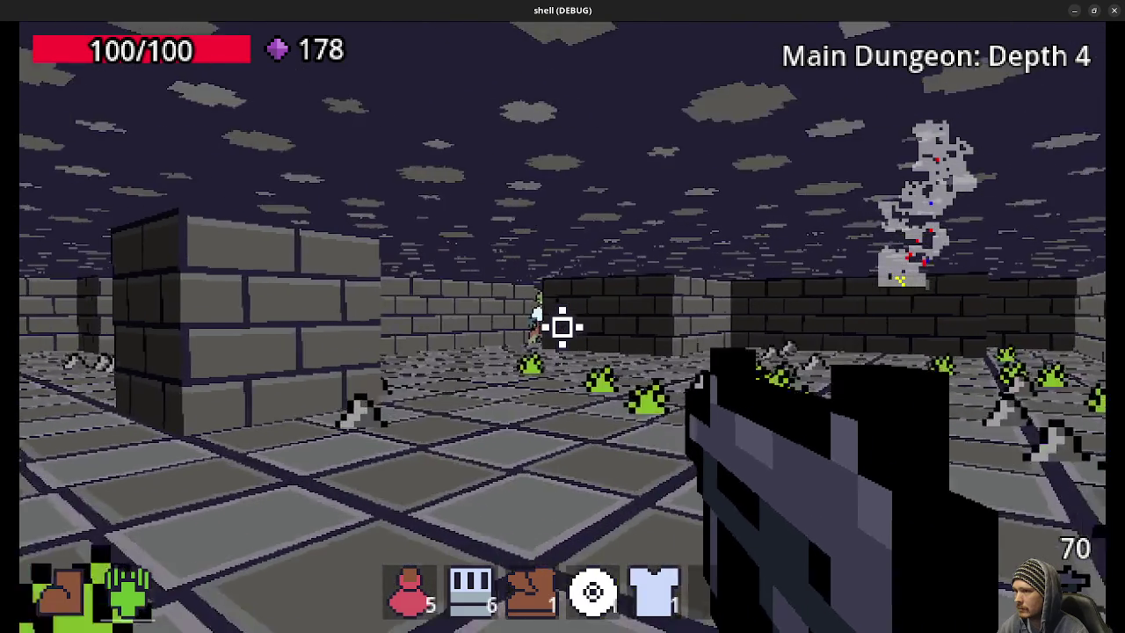
{"action": "key", "text": "w"}
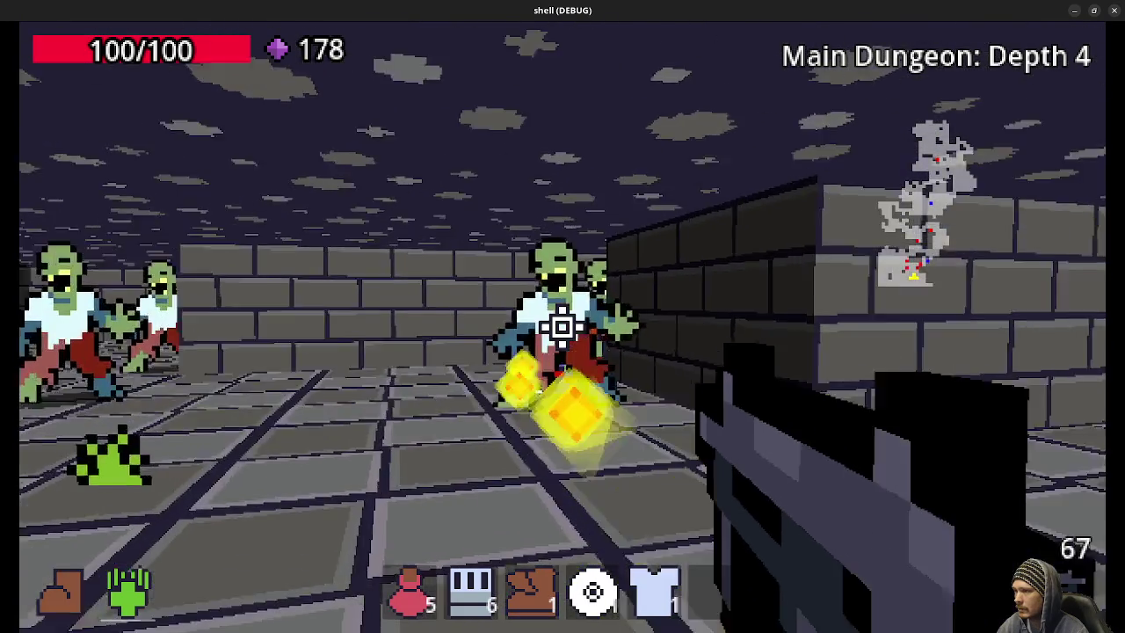
Step: Kill the zombie group, collect the gem and white pickup (189 gems), and approach the green swirl
{"action": "left_click", "coordinate": [562, 327]}
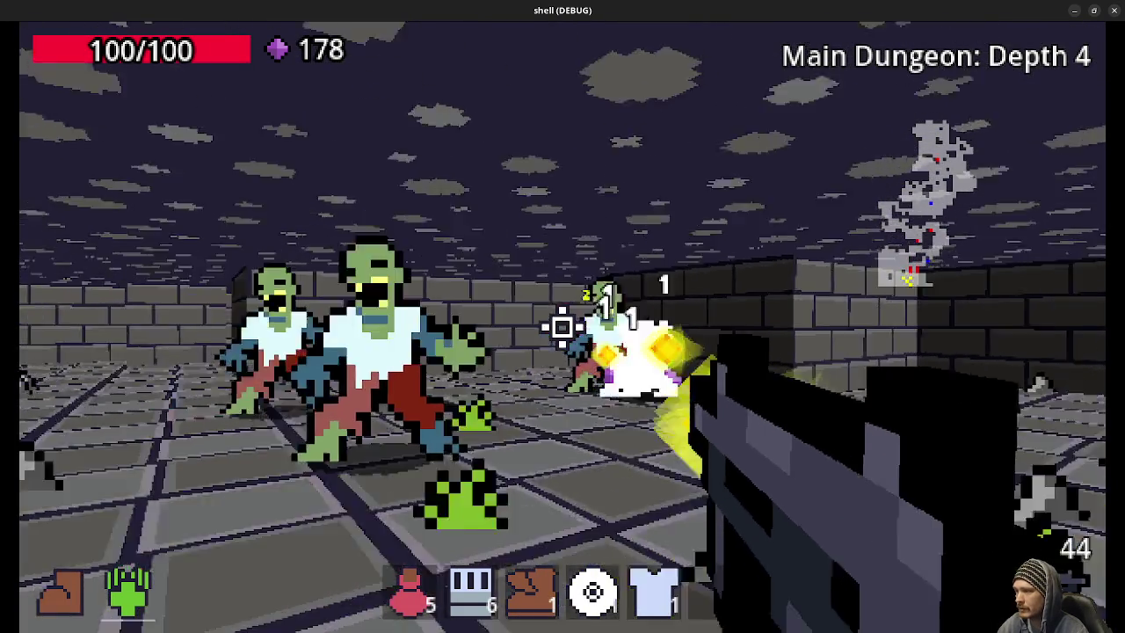
{"action": "left_click", "coordinate": [562, 327]}
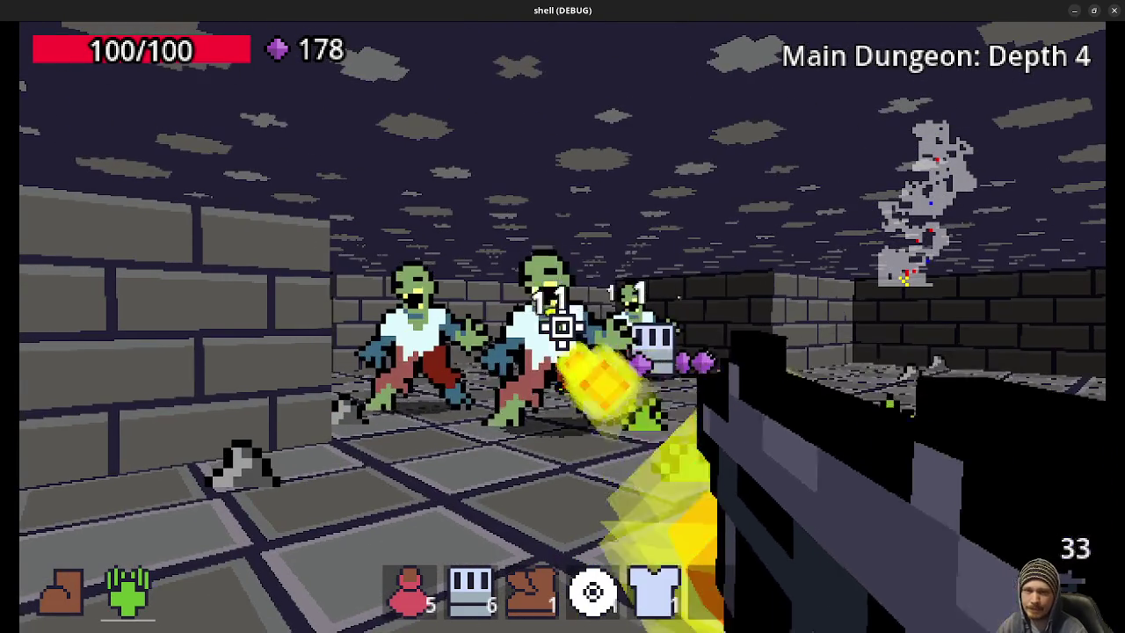
{"action": "left_click", "coordinate": [562, 327]}
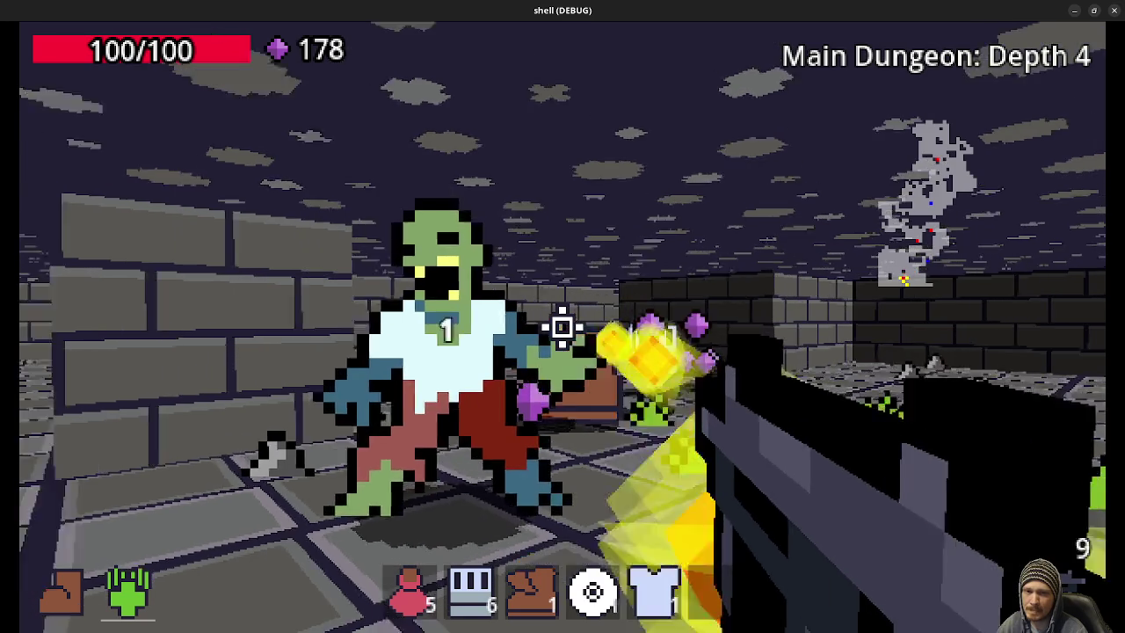
{"action": "key", "text": "s"}
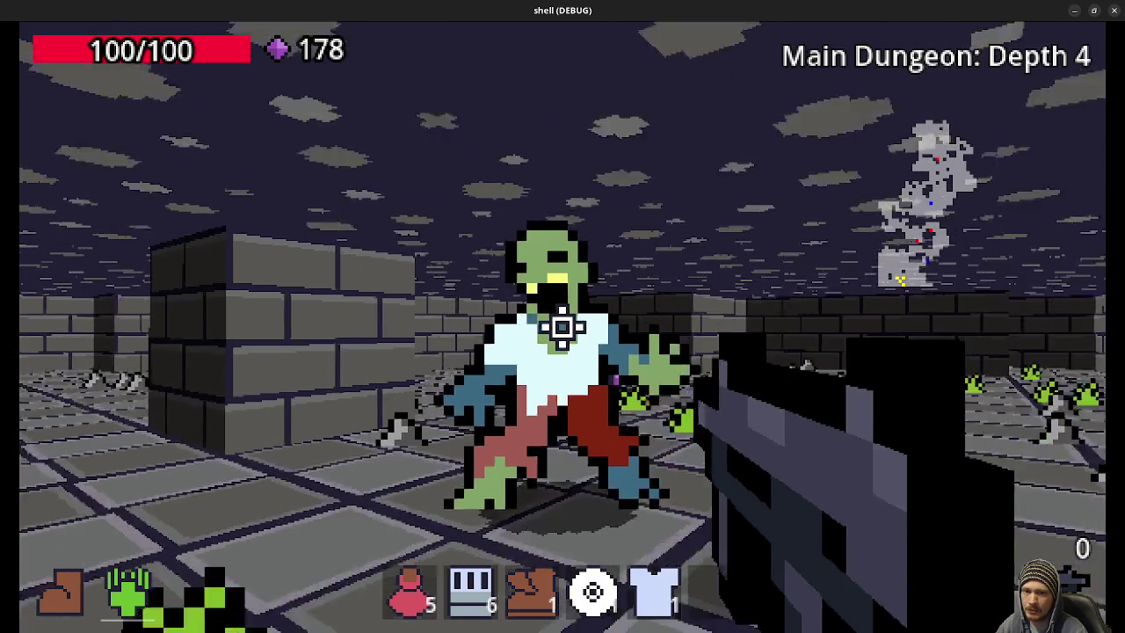
{"action": "left_click", "coordinate": [563, 327]}
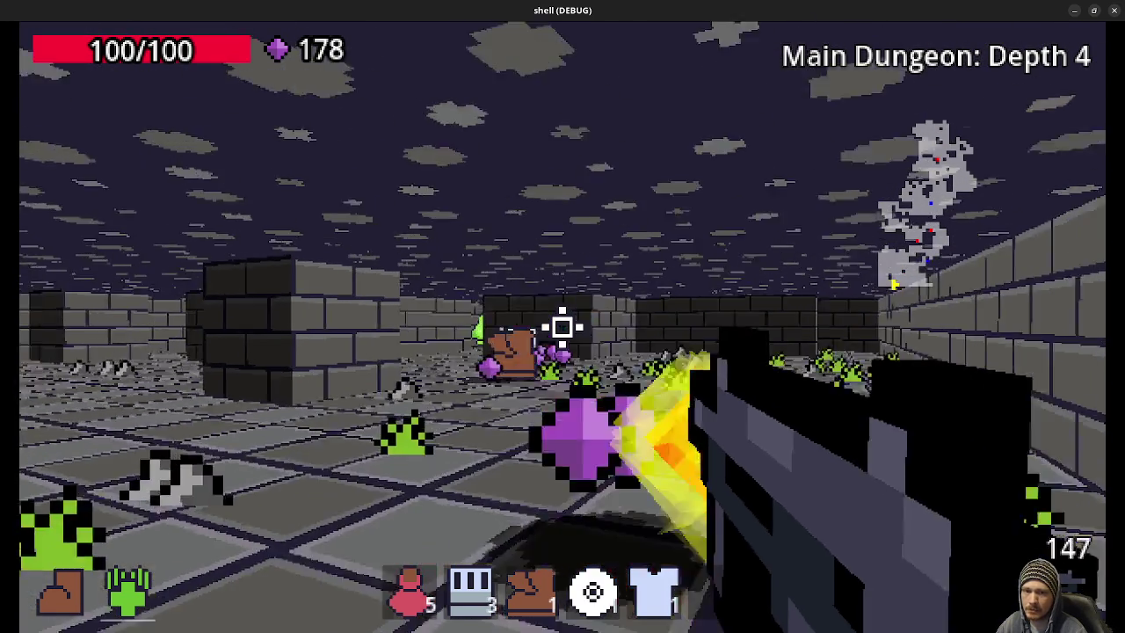
{"action": "key", "text": "w"}
{"action": "key", "text": "w"}
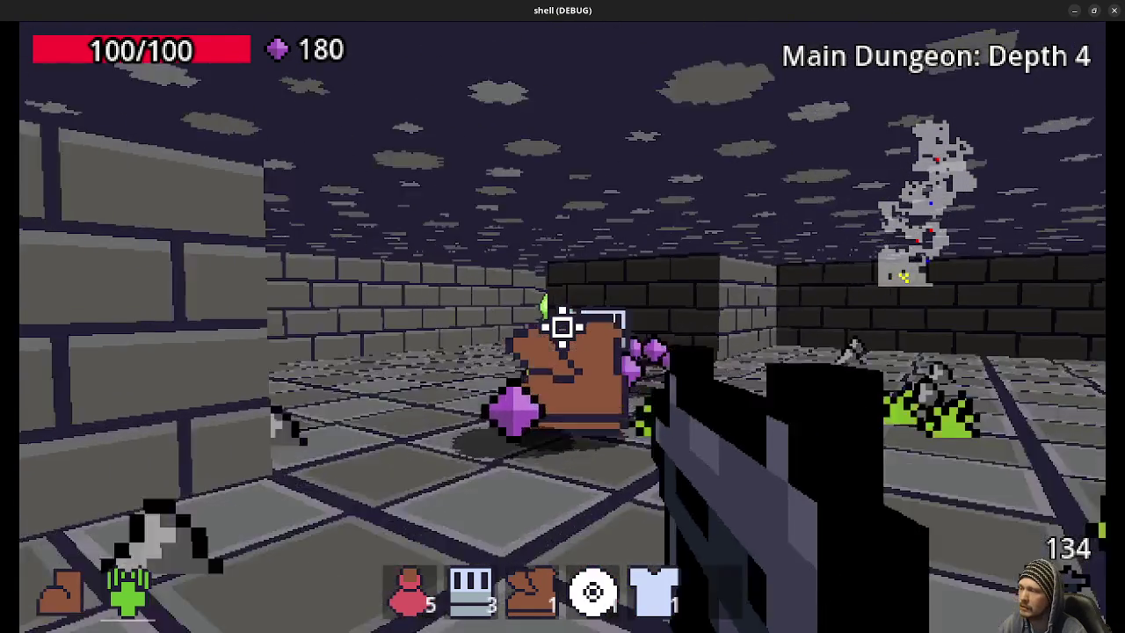
{"action": "key", "text": "w"}
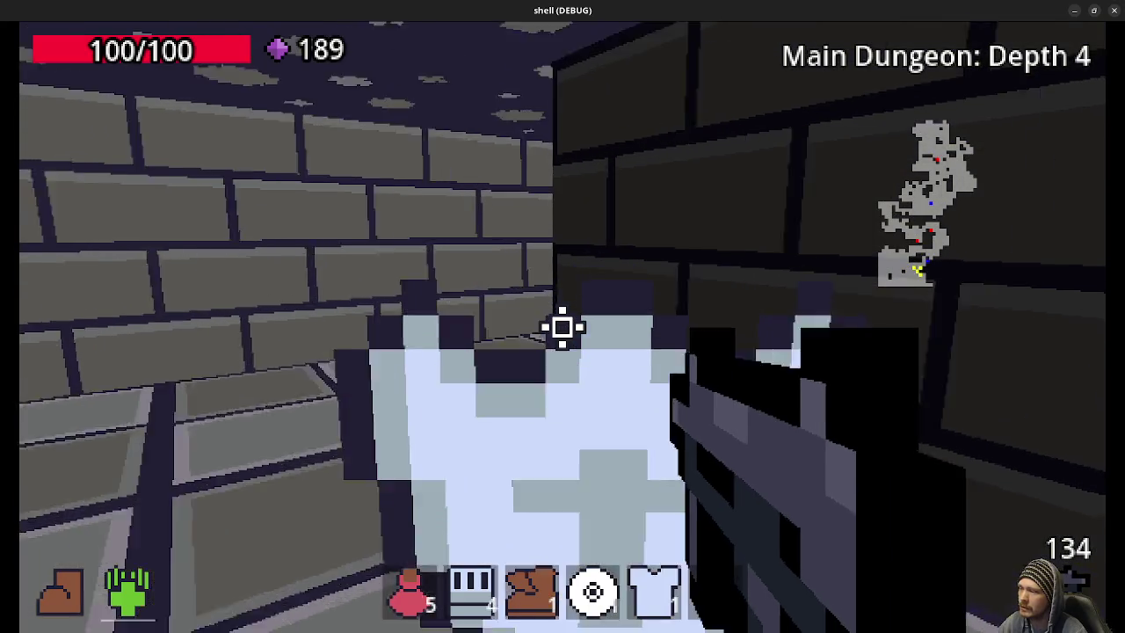
{"action": "key", "text": "w"}
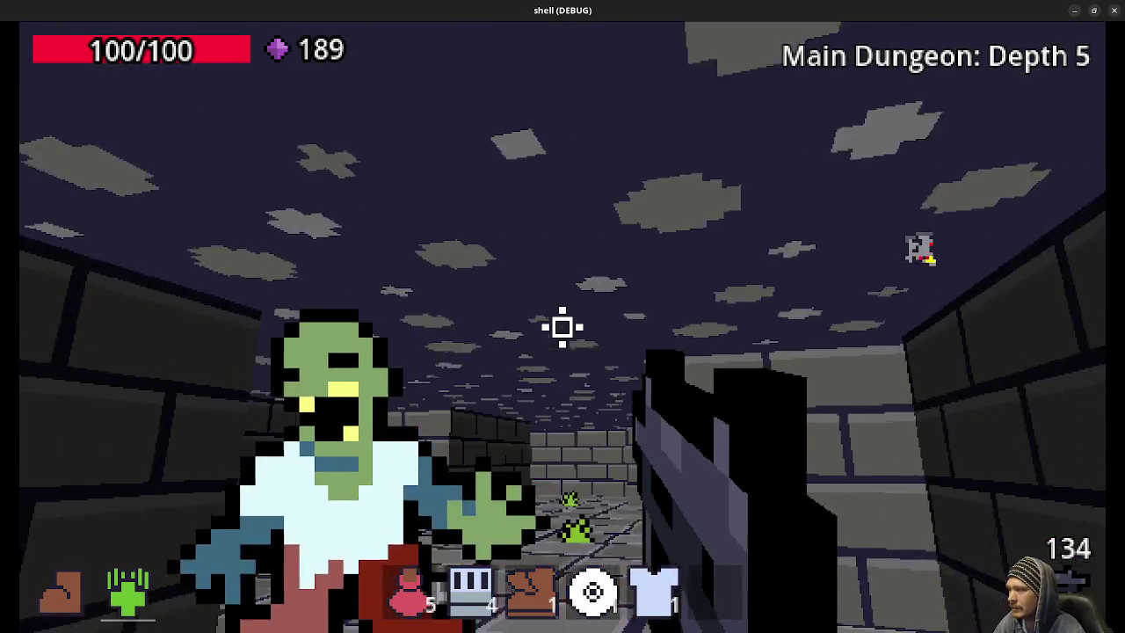
Step: Kill the corridor zombie on Depth 5 and collect its dropped gems
{"action": "left_click", "coordinate": [563, 326]}
{"action": "left_click_drag", "start_coordinate": [562, 326], "coordinate": [562, 327]}
{"action": "key", "text": "w"}
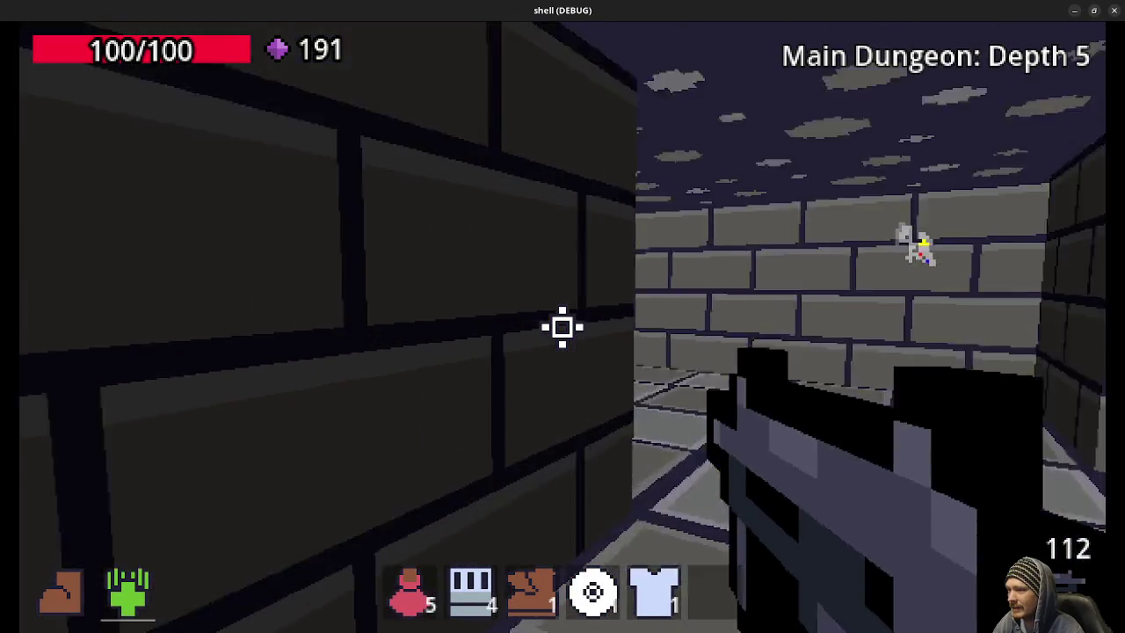
{"action": "right_click", "coordinate": [562, 327]}
Step: Walk the long corridor and open room to the green striped exit door into Temple: Depth 1
{"action": "key", "text": "w"}
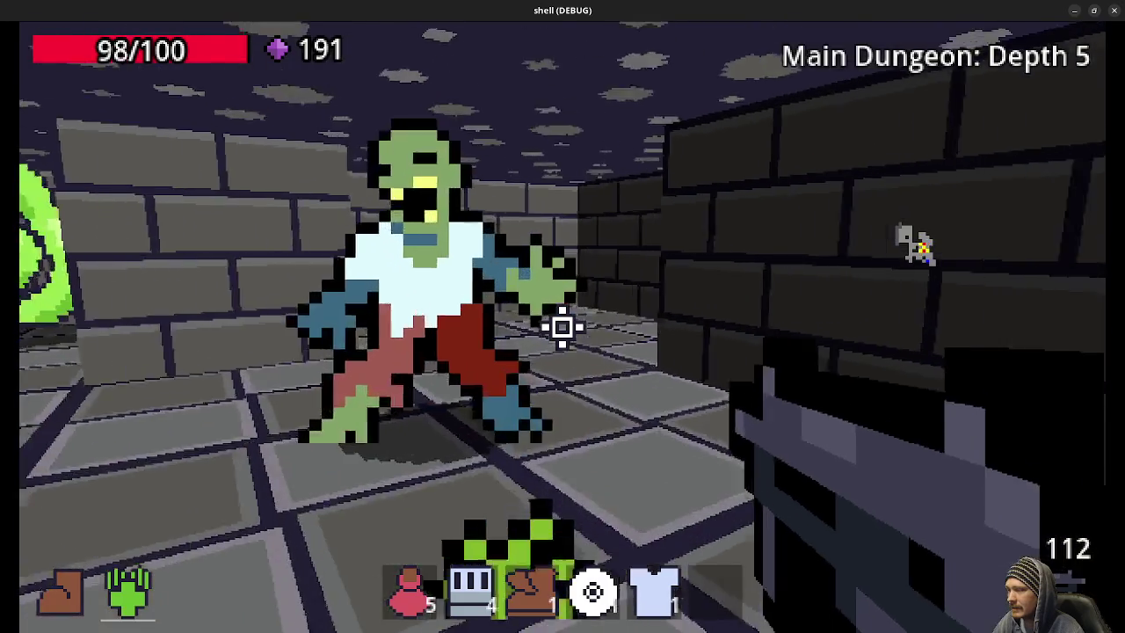
{"action": "key", "text": "w"}
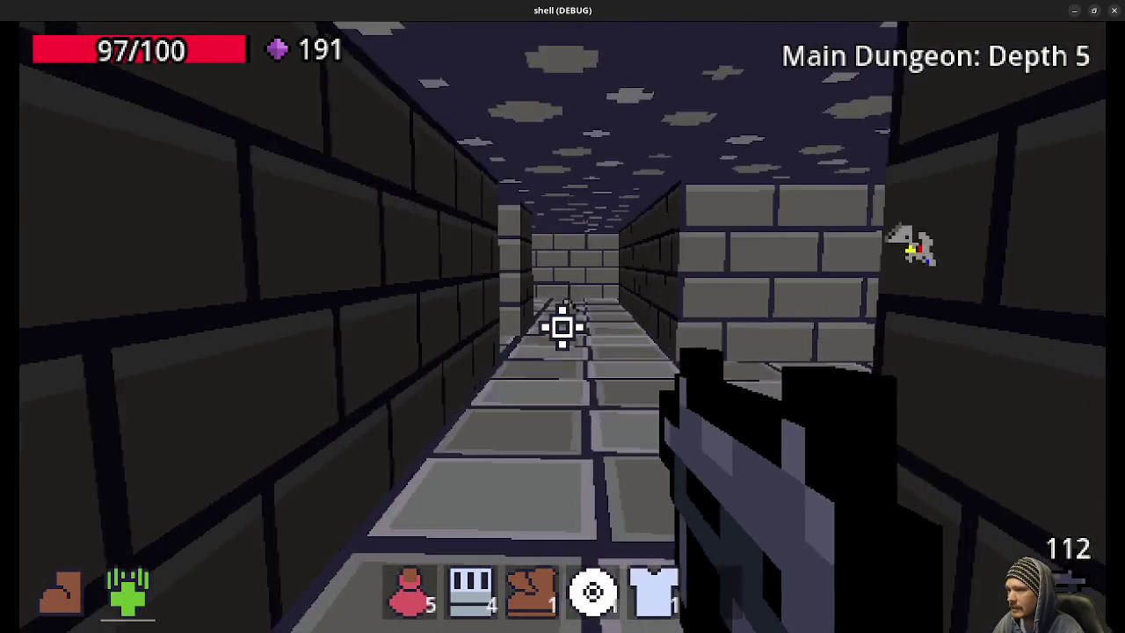
{"action": "key", "text": "w"}
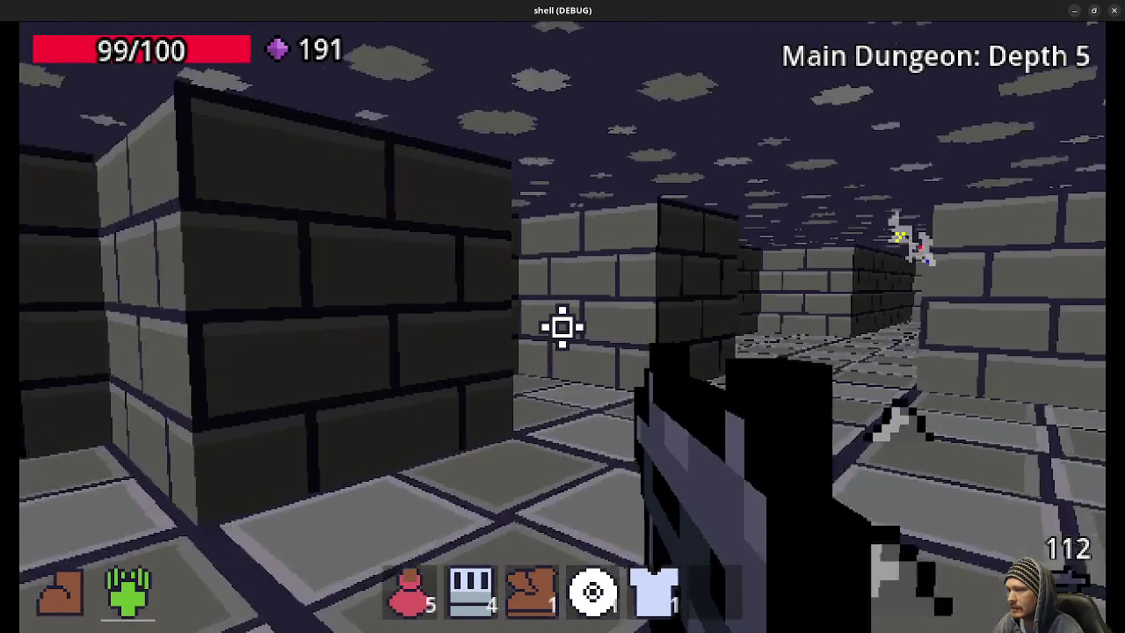
{"action": "key", "text": "w"}
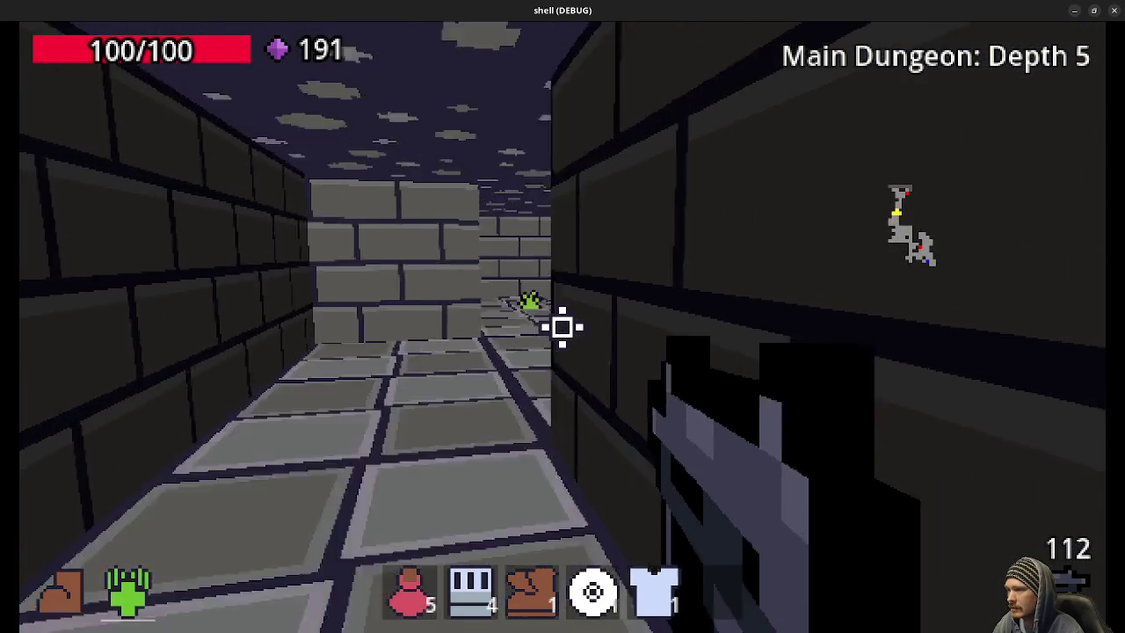
{"action": "key", "text": "w"}
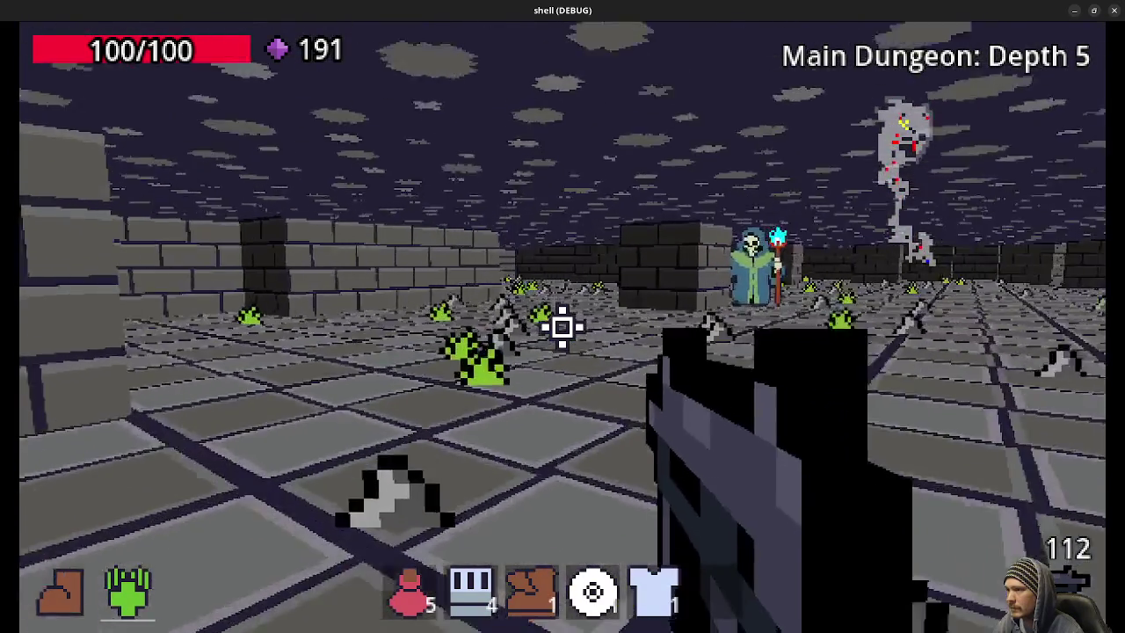
{"action": "key", "text": "w"}
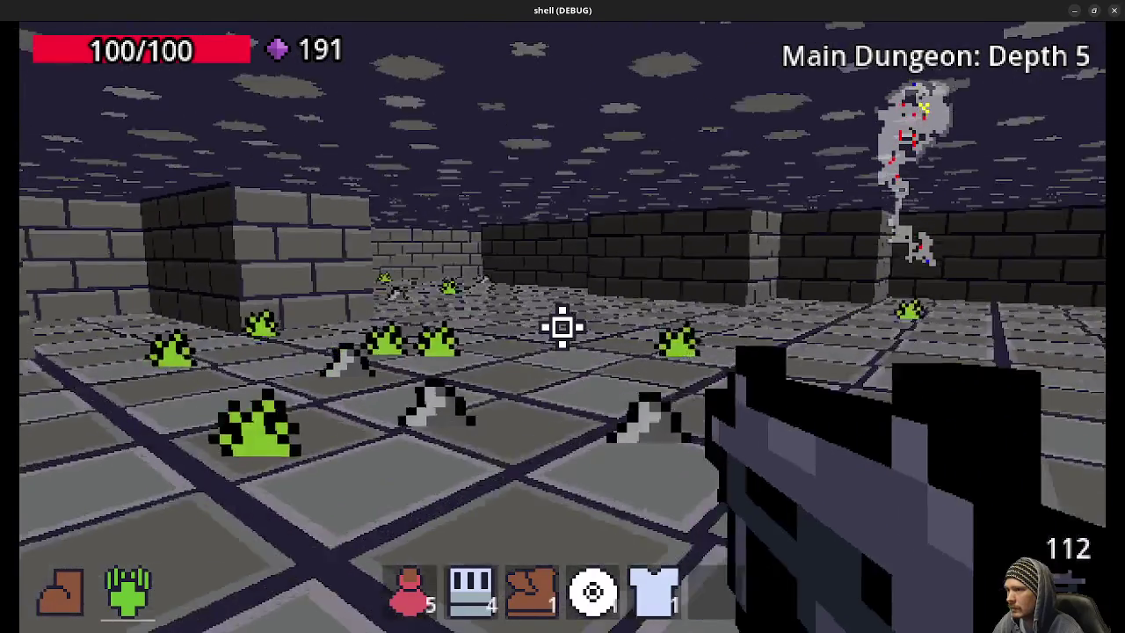
{"action": "key", "text": "w"}
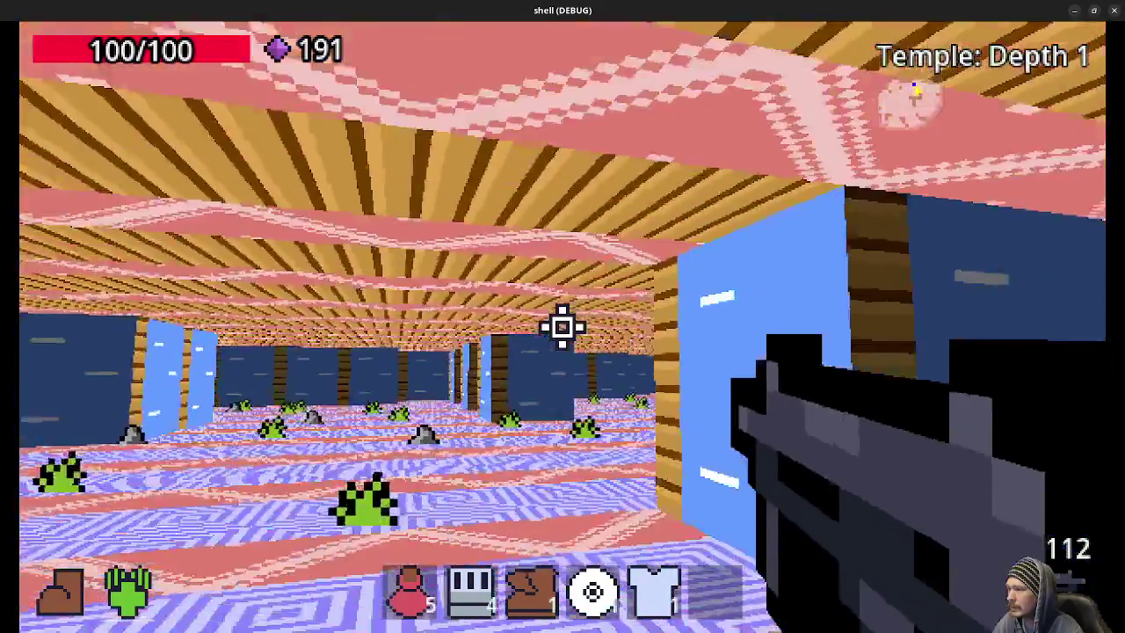
Step: Explore the Temple hall toward the door, then close the 'shell (DEBUG)' window to end the run
{"action": "key", "text": "w"}
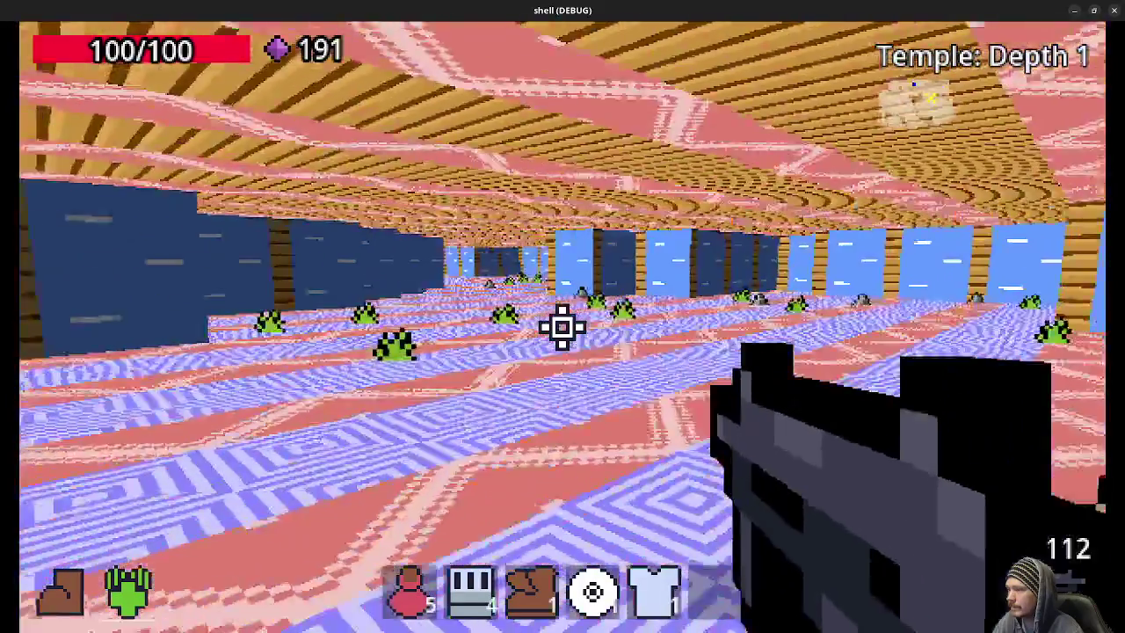
{"action": "key", "text": "w"}
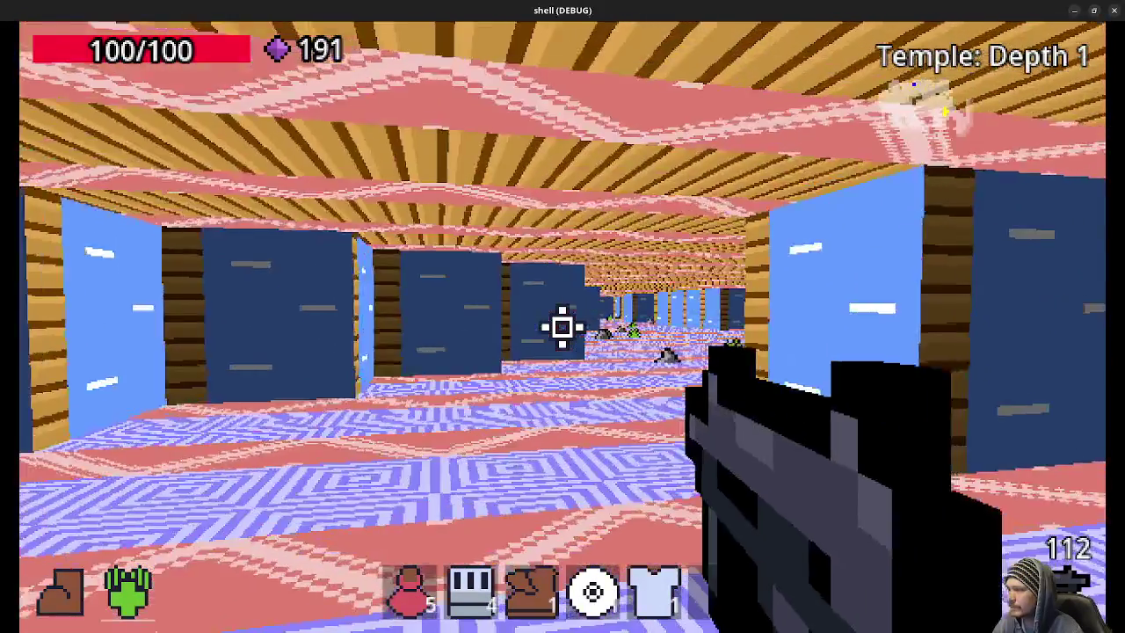
{"action": "key", "text": "w"}
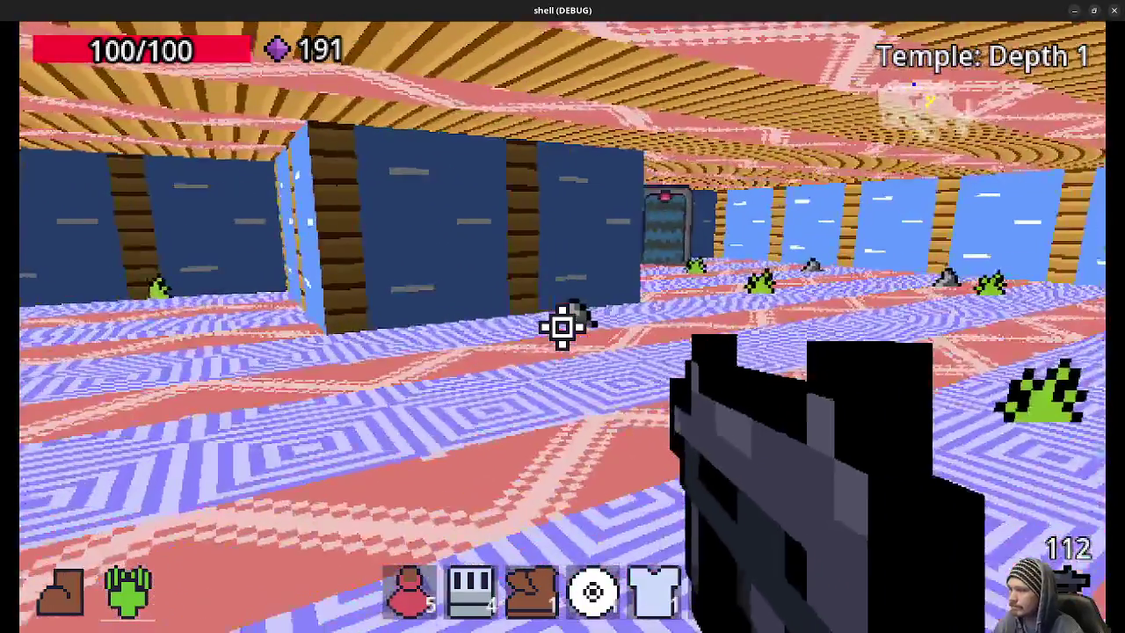
{"action": "key", "text": "w"}
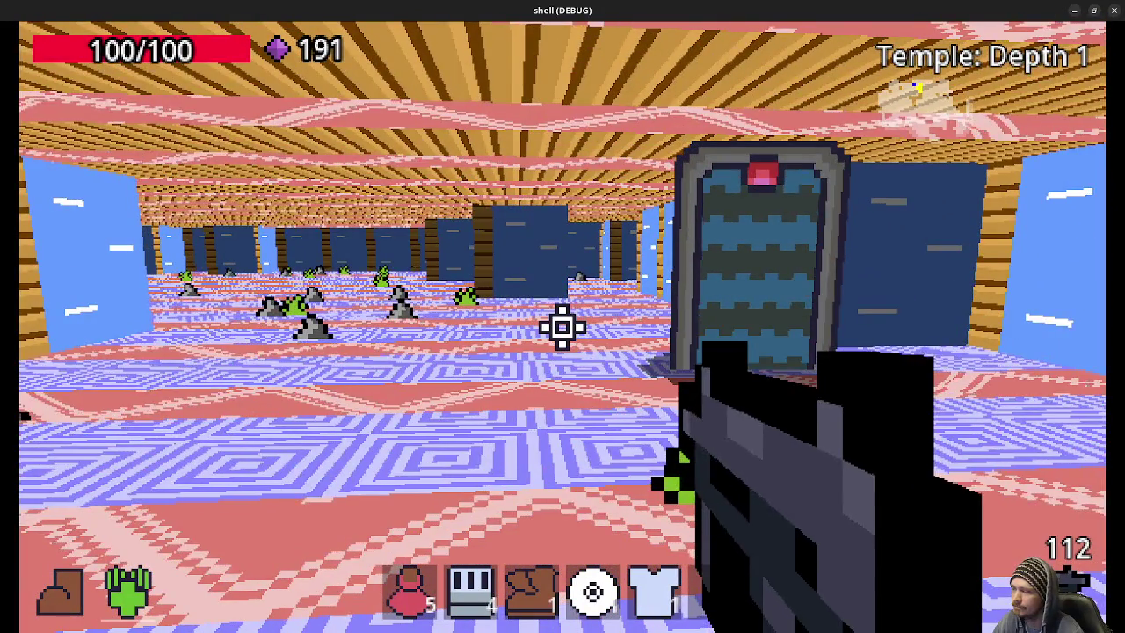
{"action": "key", "text": "w"}
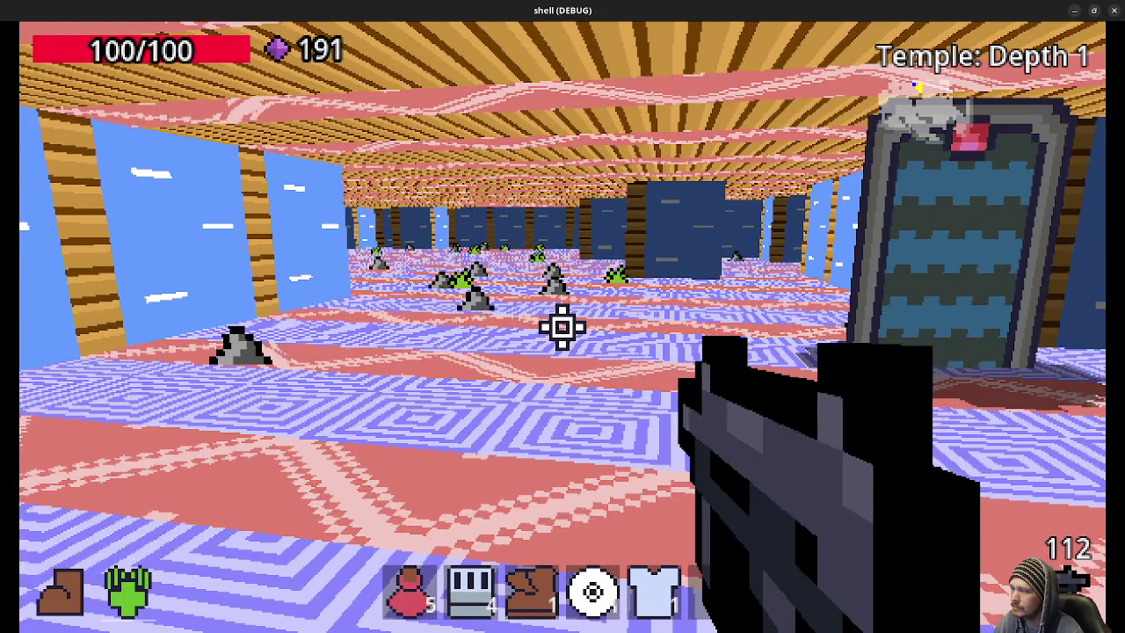
{"action": "left_click", "coordinate": [1118, 10]}
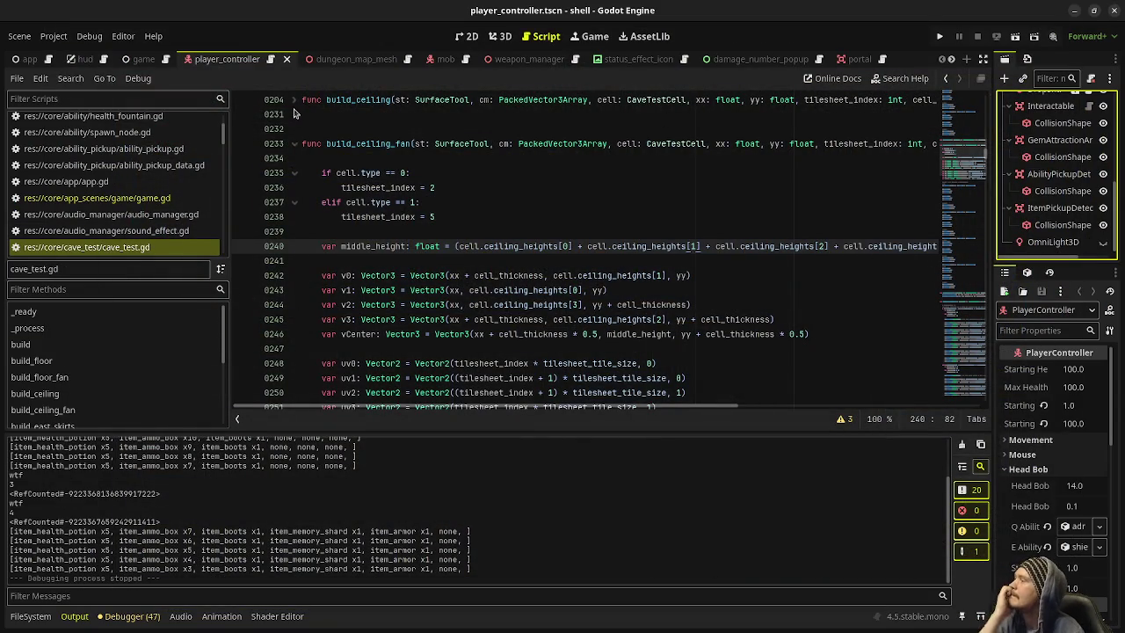
Step: Switch to the game scene and open the dungeon_map_mesh.gd script
{"action": "left_click", "coordinate": [143, 59]}
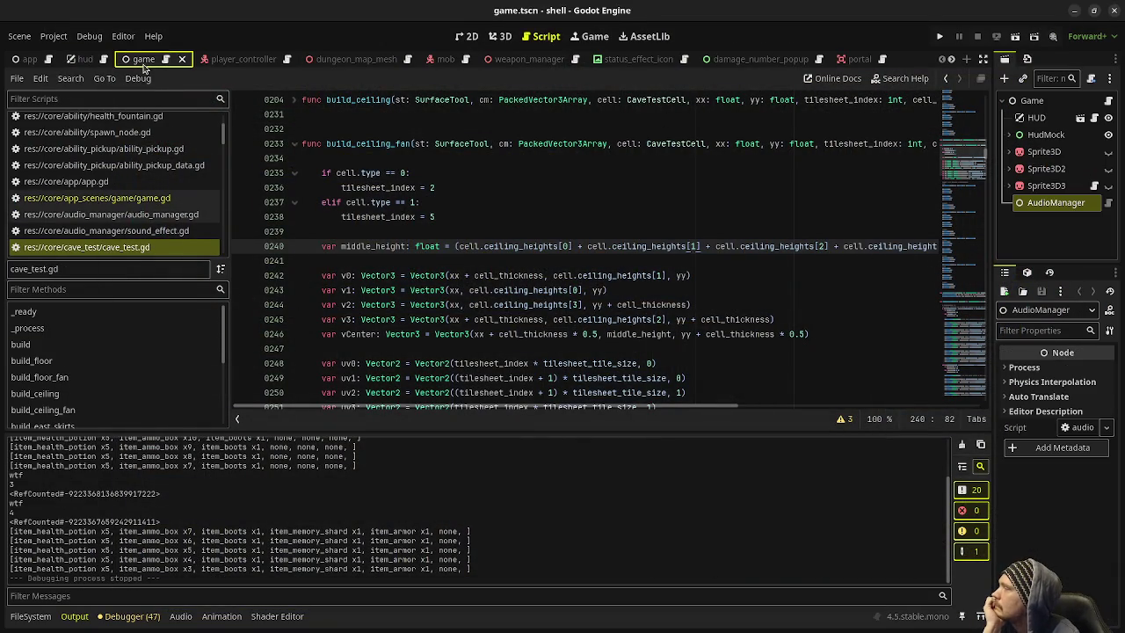
{"action": "scroll", "coordinate": [540, 268], "scroll_direction": "up", "scroll_amount": 5}
{"action": "scroll", "coordinate": [141, 211], "scroll_direction": "down", "scroll_amount": 5}
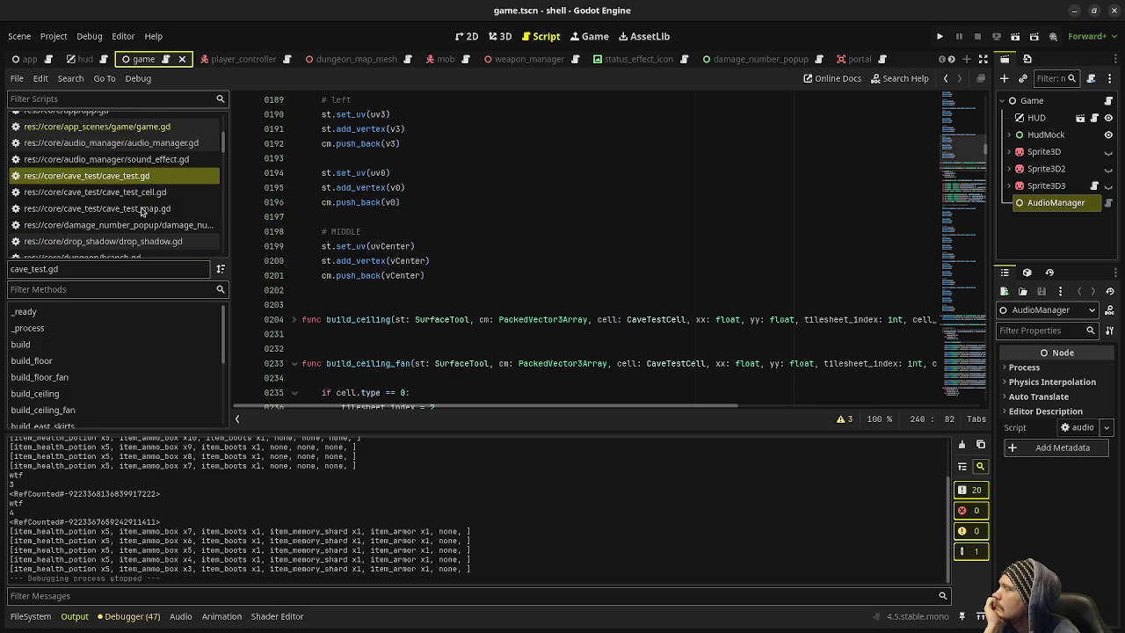
{"action": "scroll", "coordinate": [140, 211], "scroll_direction": "down", "scroll_amount": 4}
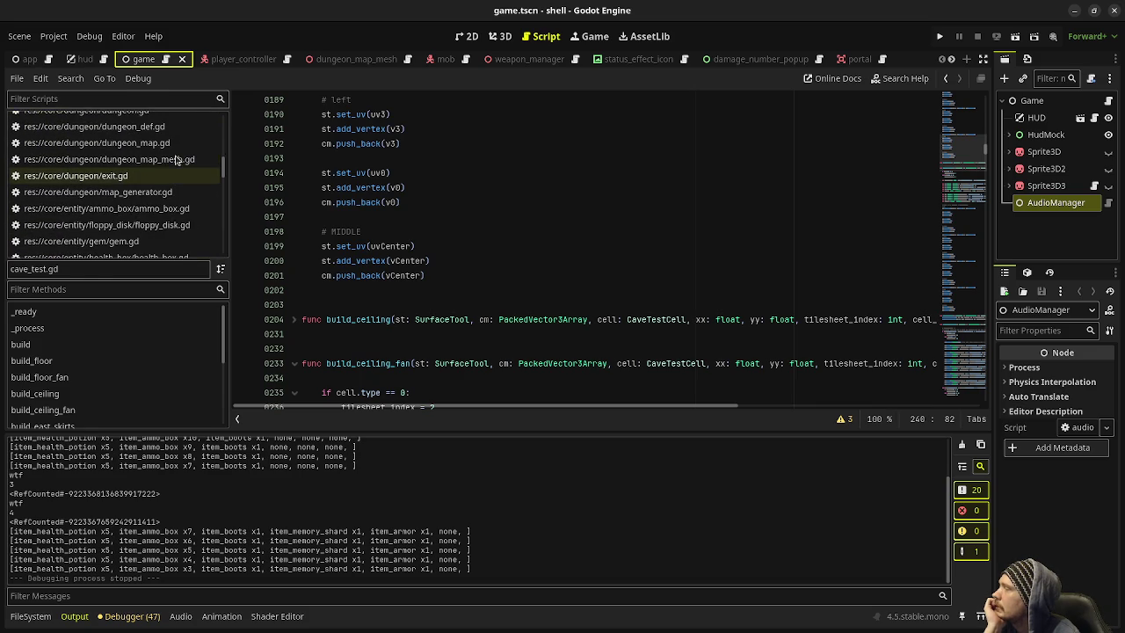
{"action": "left_click", "coordinate": [163, 164]}
Step: Open dungeon_map.gd and bring up the dungeon_map_mesh scene
{"action": "scroll", "coordinate": [635, 246], "scroll_direction": "up", "scroll_amount": 20}
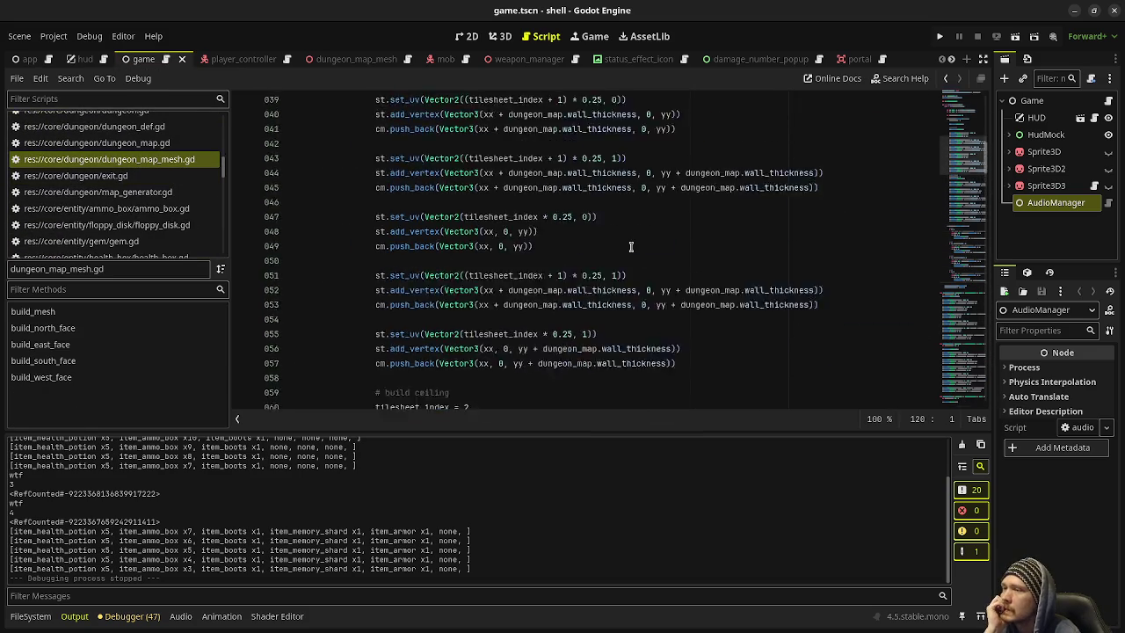
{"action": "scroll", "coordinate": [636, 246], "scroll_direction": "up", "scroll_amount": 3}
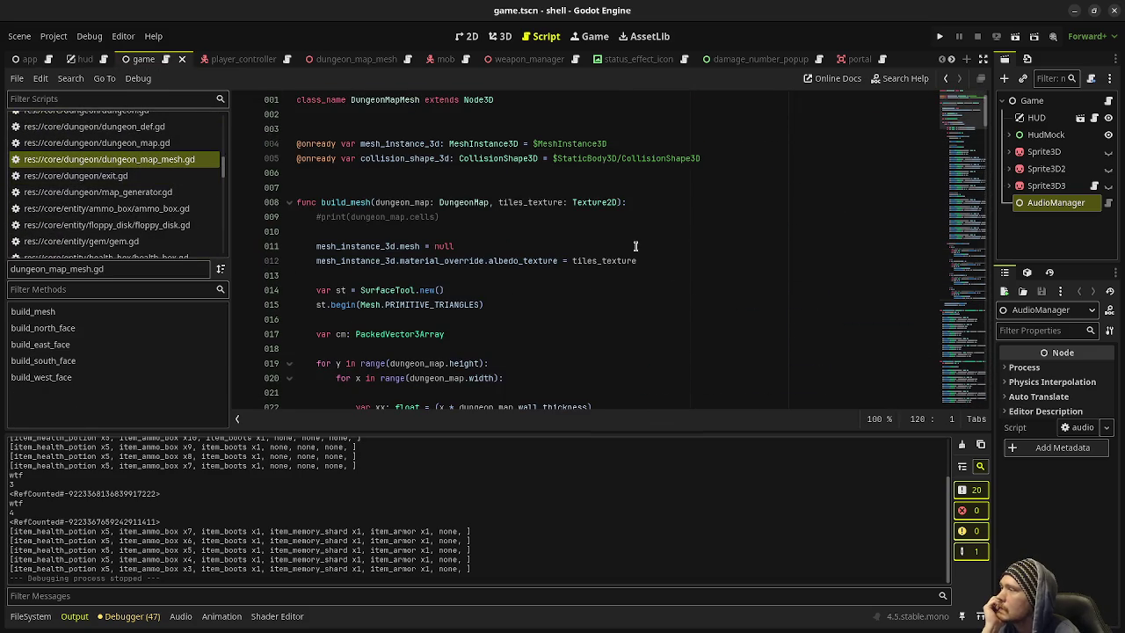
{"action": "left_click", "coordinate": [156, 143]}
{"action": "scroll", "coordinate": [532, 188], "scroll_direction": "up", "scroll_amount": 10}
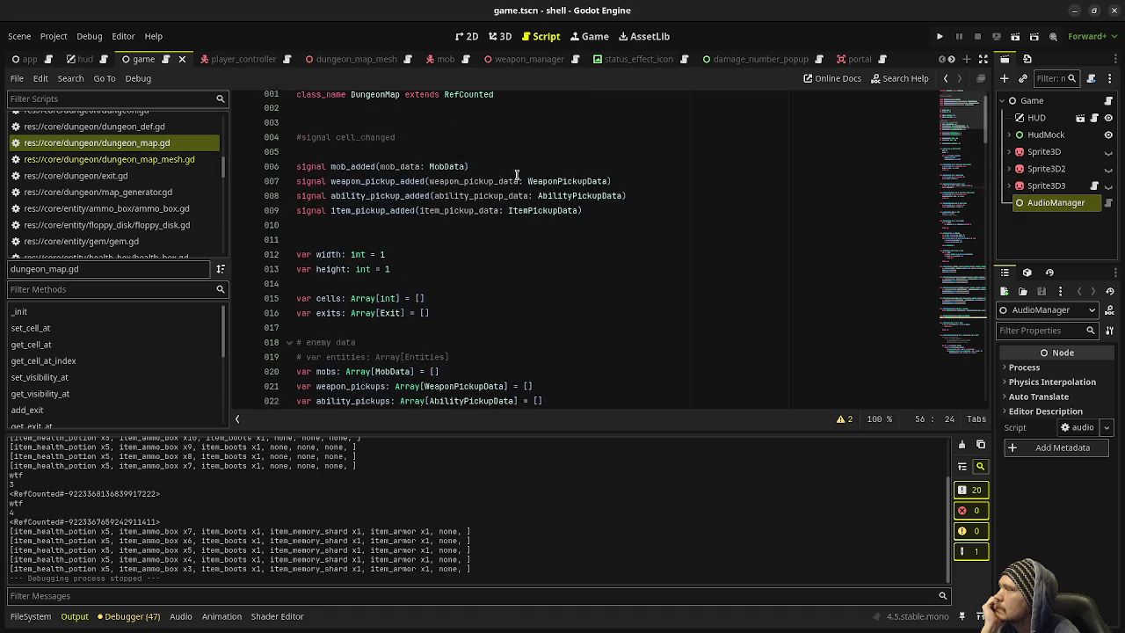
{"action": "left_click", "coordinate": [367, 62]}
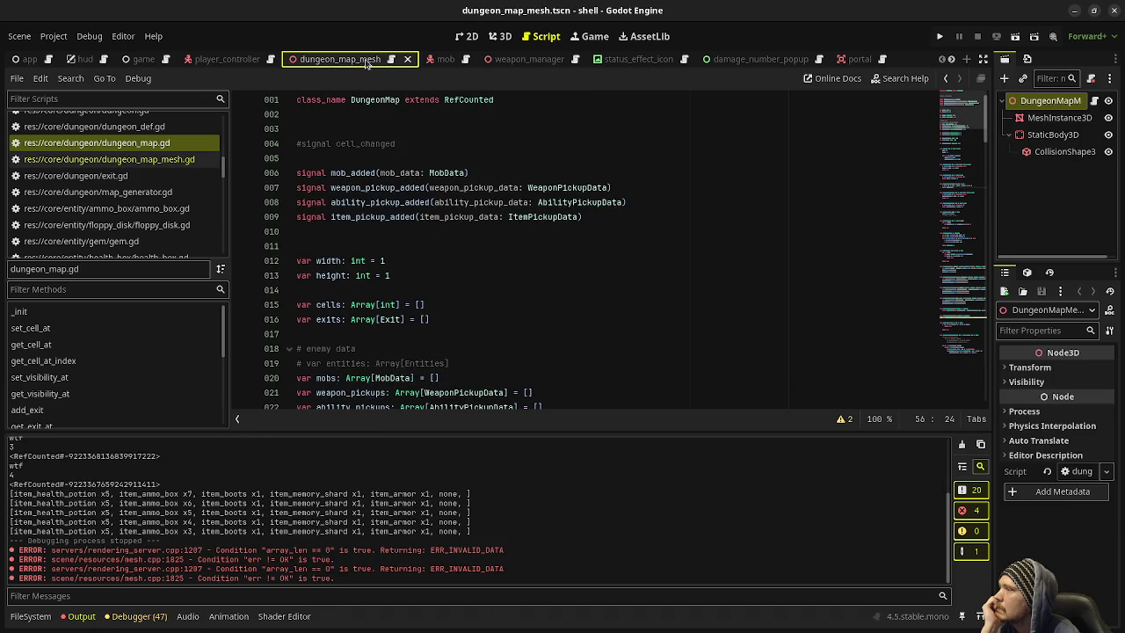
Step: Select the MeshInstance3D node and scroll the Inspector to its material settings
{"action": "left_click", "coordinate": [1059, 120]}
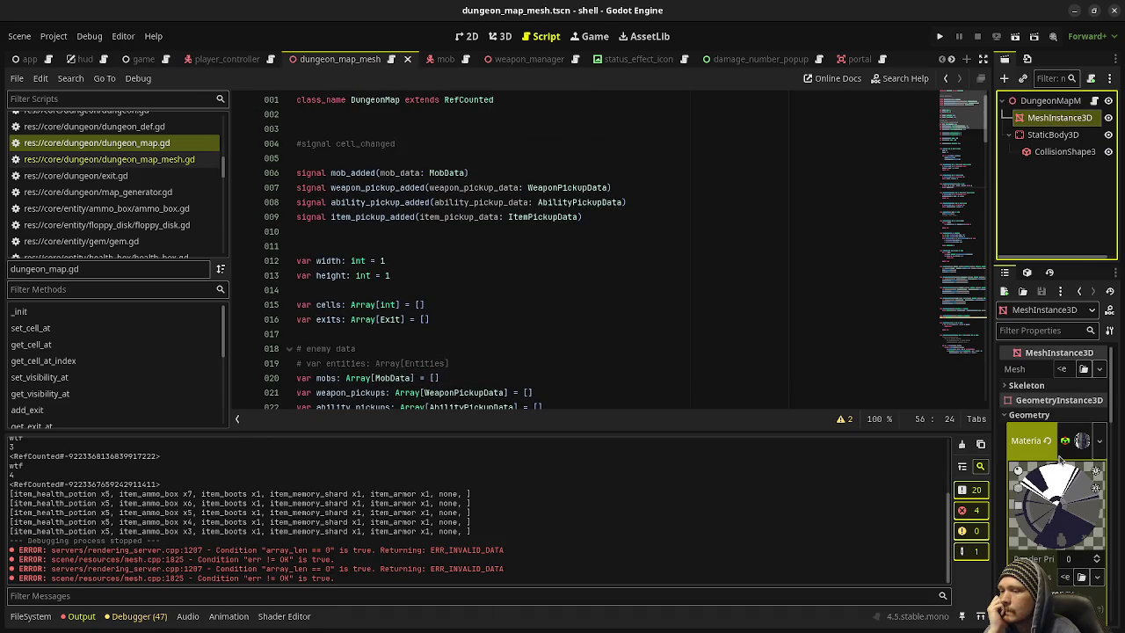
{"action": "scroll", "coordinate": [1060, 459], "scroll_direction": "down", "scroll_amount": 3}
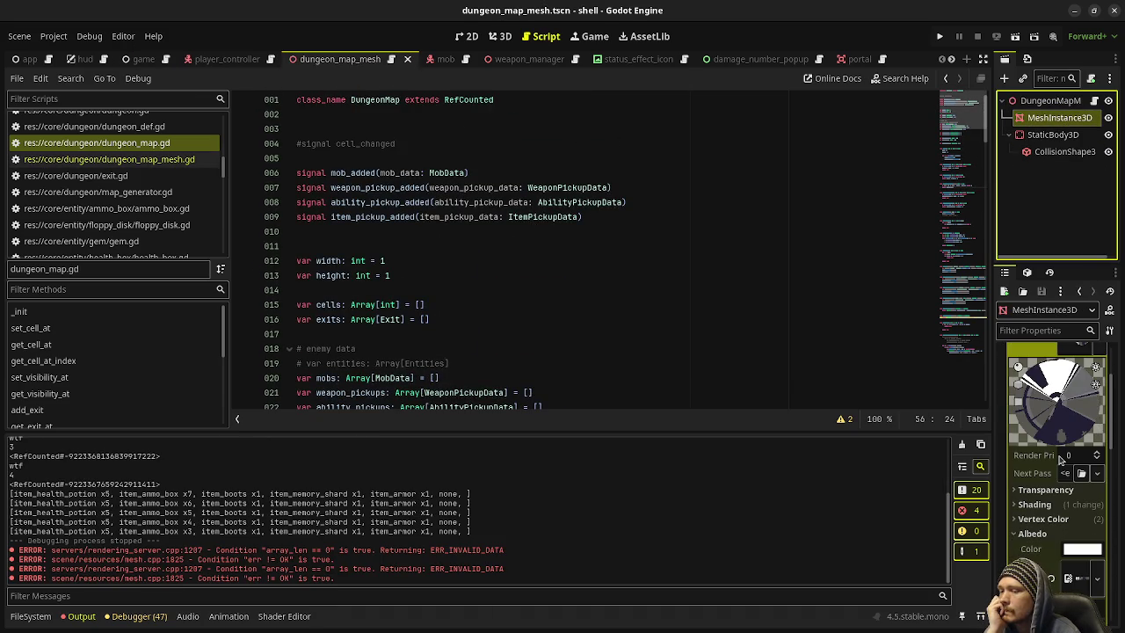
{"action": "scroll", "coordinate": [1060, 459], "scroll_direction": "down", "scroll_amount": 1}
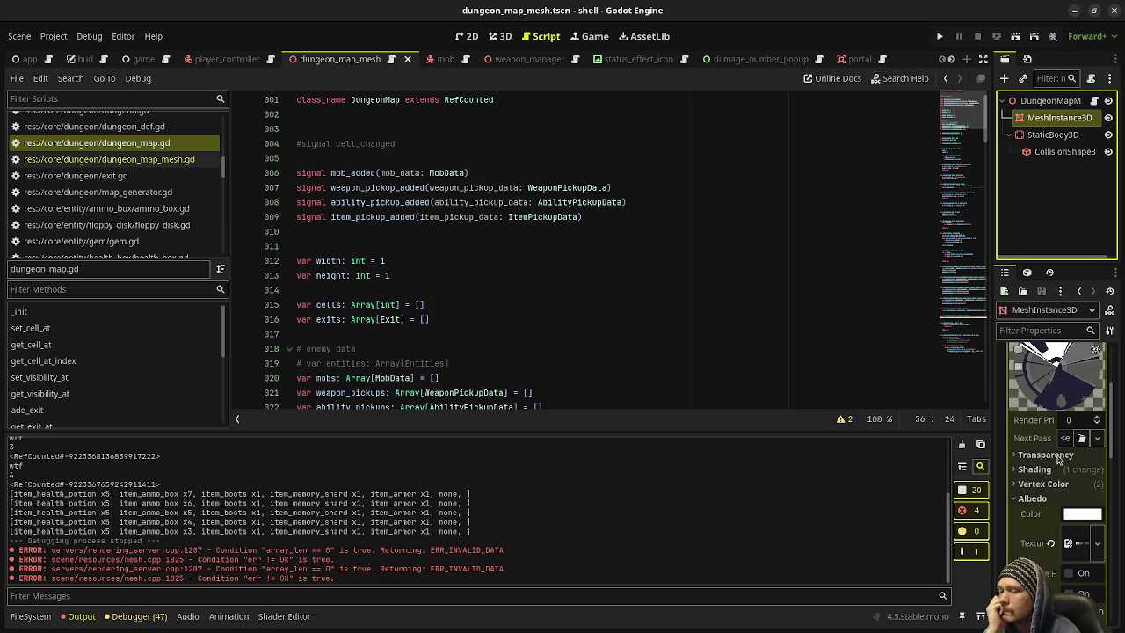
Step: Look through the dungeon_map_mesh.gd and dungeon_def.gd scripts
{"action": "left_click", "coordinate": [165, 161]}
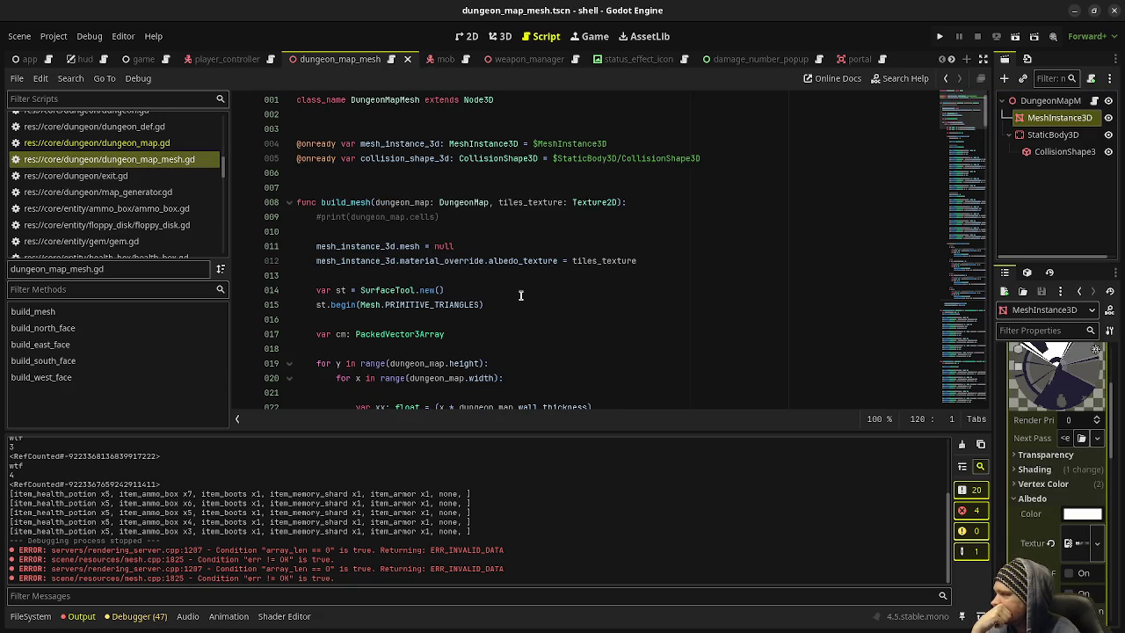
{"action": "scroll", "coordinate": [520, 295], "scroll_direction": "down", "scroll_amount": 9}
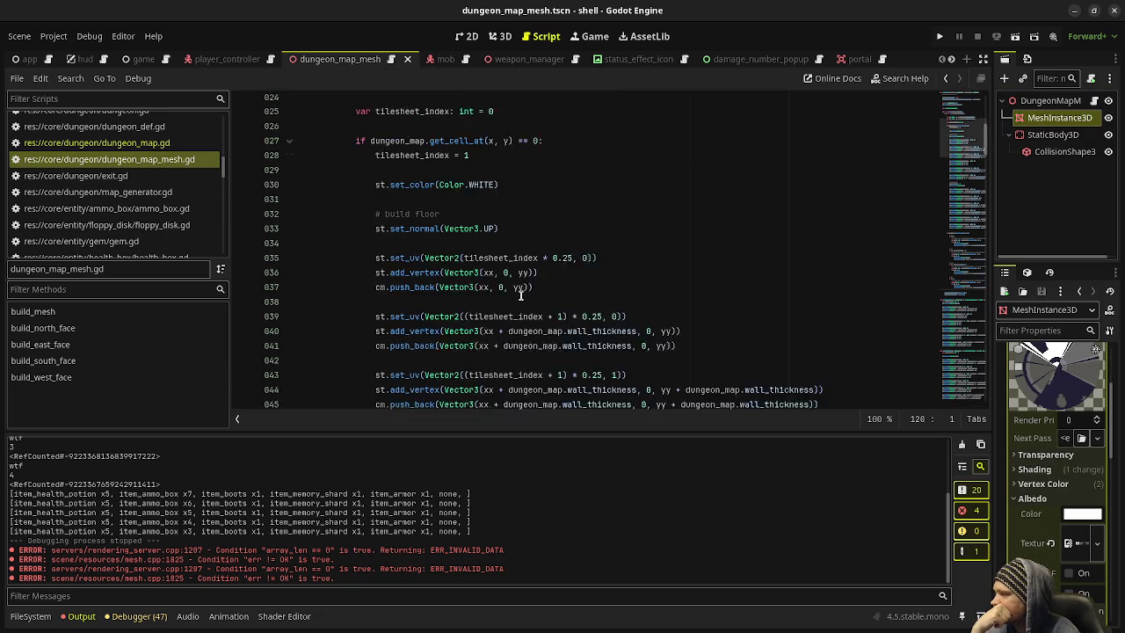
{"action": "scroll", "coordinate": [520, 295], "scroll_direction": "down", "scroll_amount": 9}
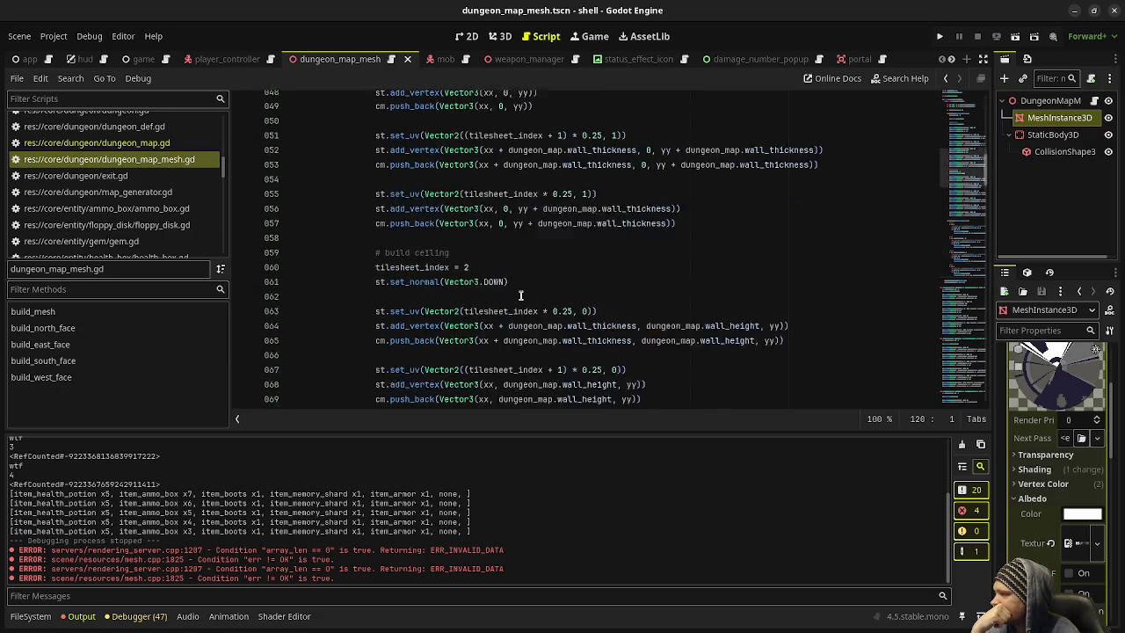
{"action": "left_click", "coordinate": [135, 128]}
{"action": "scroll", "coordinate": [151, 145], "scroll_direction": "up", "scroll_amount": 2}
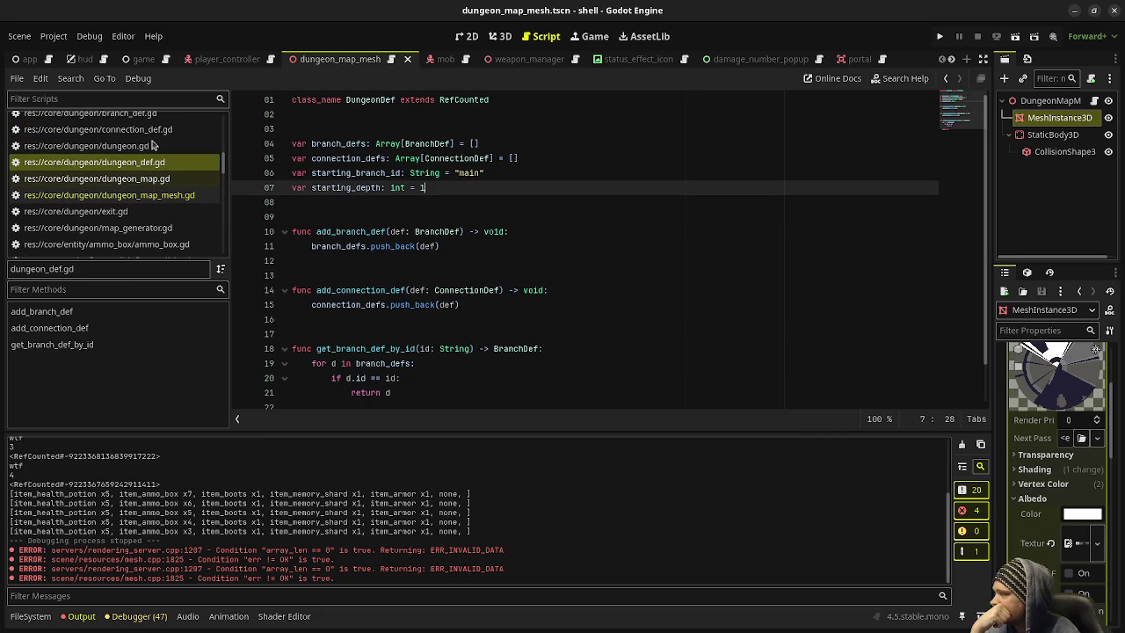
{"action": "scroll", "coordinate": [507, 232], "scroll_direction": "down", "scroll_amount": 1}
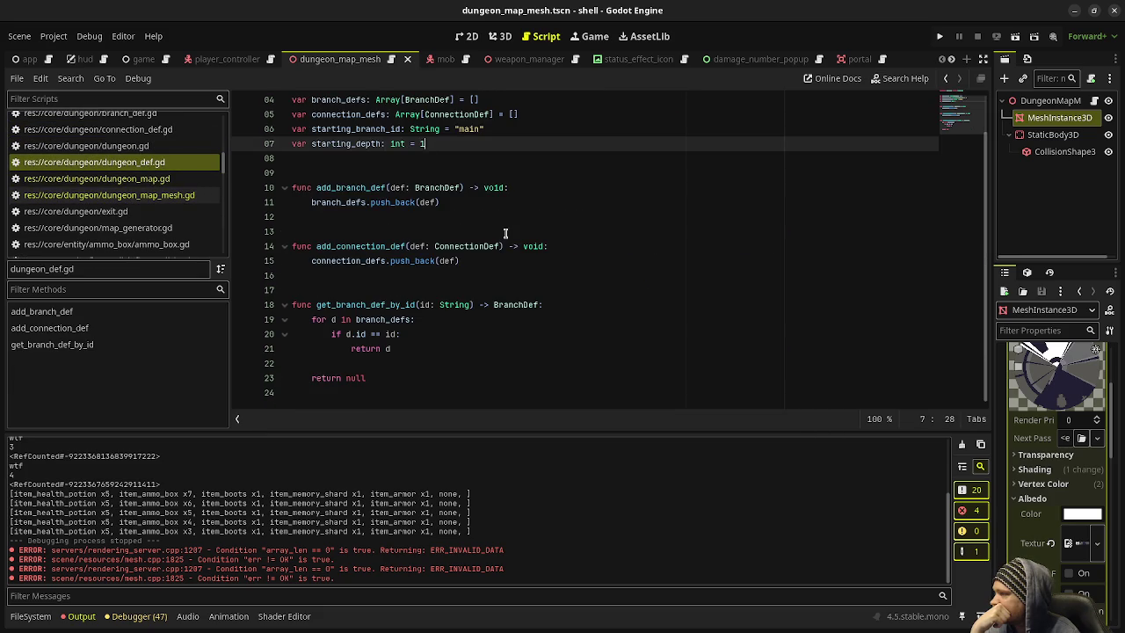
Step: Return to dungeon_map_mesh.gd and select the build_mesh function name
{"action": "left_click", "coordinate": [148, 195]}
{"action": "scroll", "coordinate": [527, 255], "scroll_direction": "up", "scroll_amount": 3}
{"action": "scroll", "coordinate": [548, 244], "scroll_direction": "up", "scroll_amount": 7}
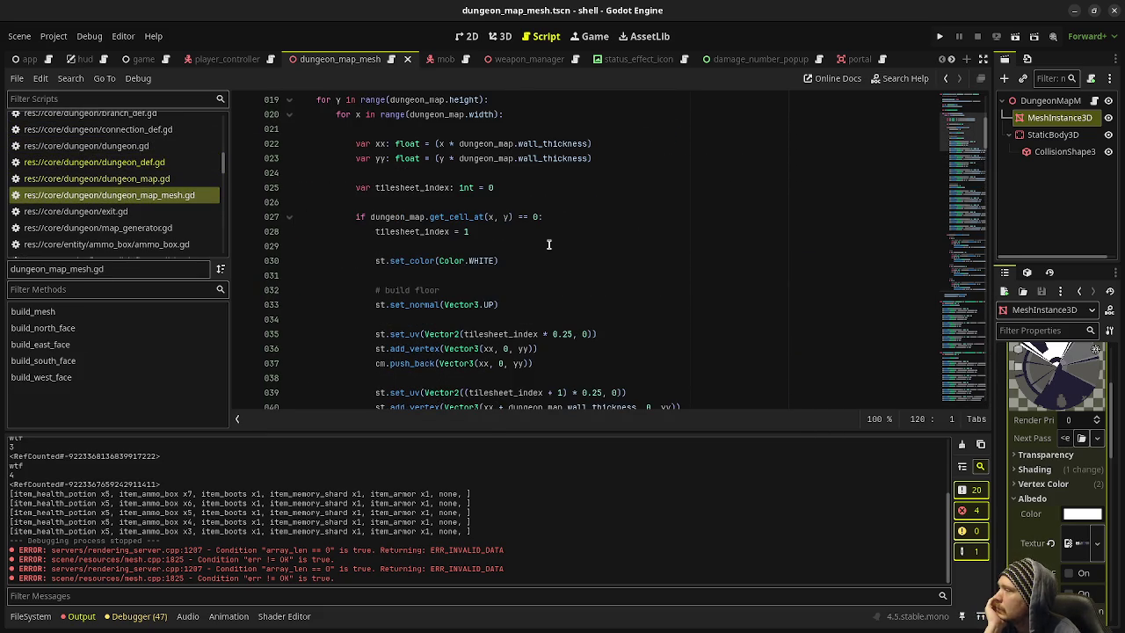
{"action": "scroll", "coordinate": [548, 244], "scroll_direction": "up", "scroll_amount": 4}
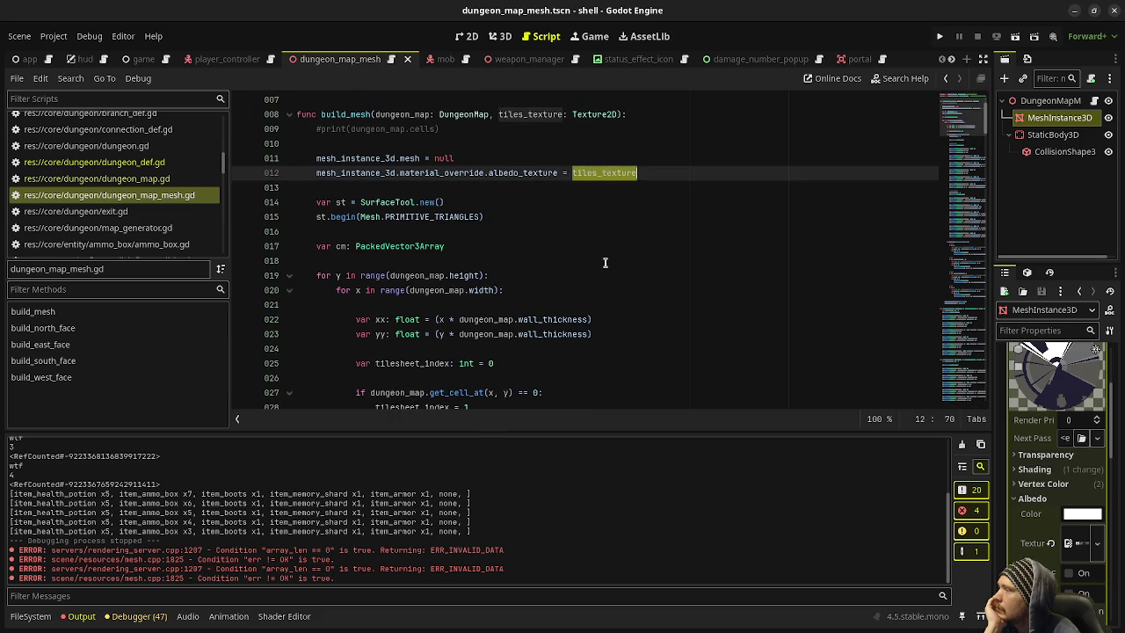
{"action": "scroll", "coordinate": [609, 248], "scroll_direction": "up", "scroll_amount": 2}
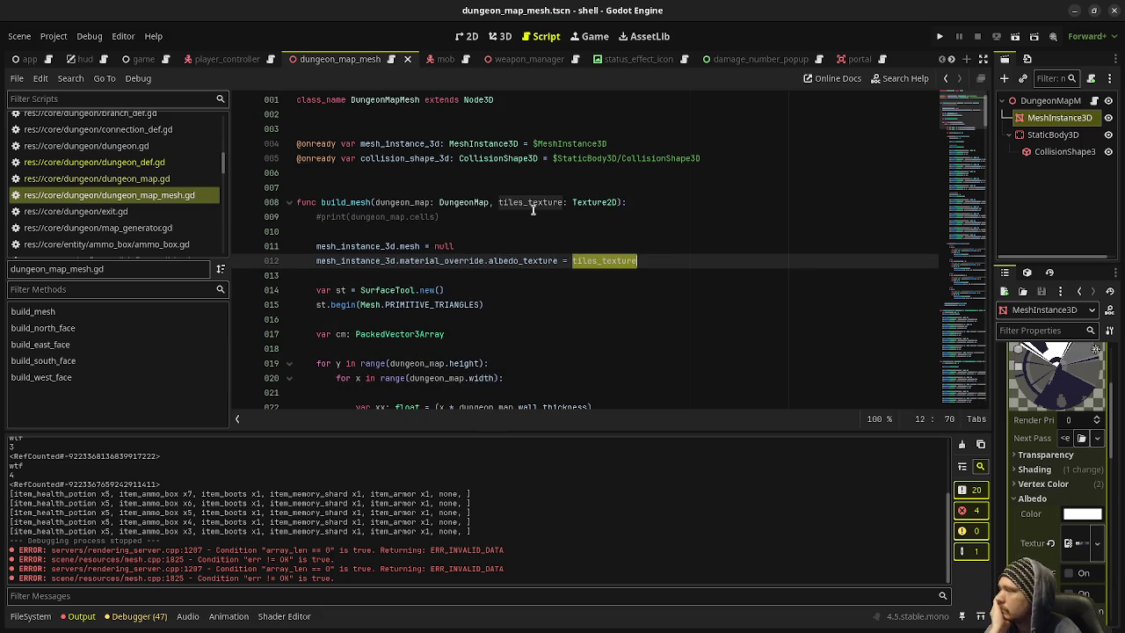
{"action": "double_click", "coordinate": [352, 202]}
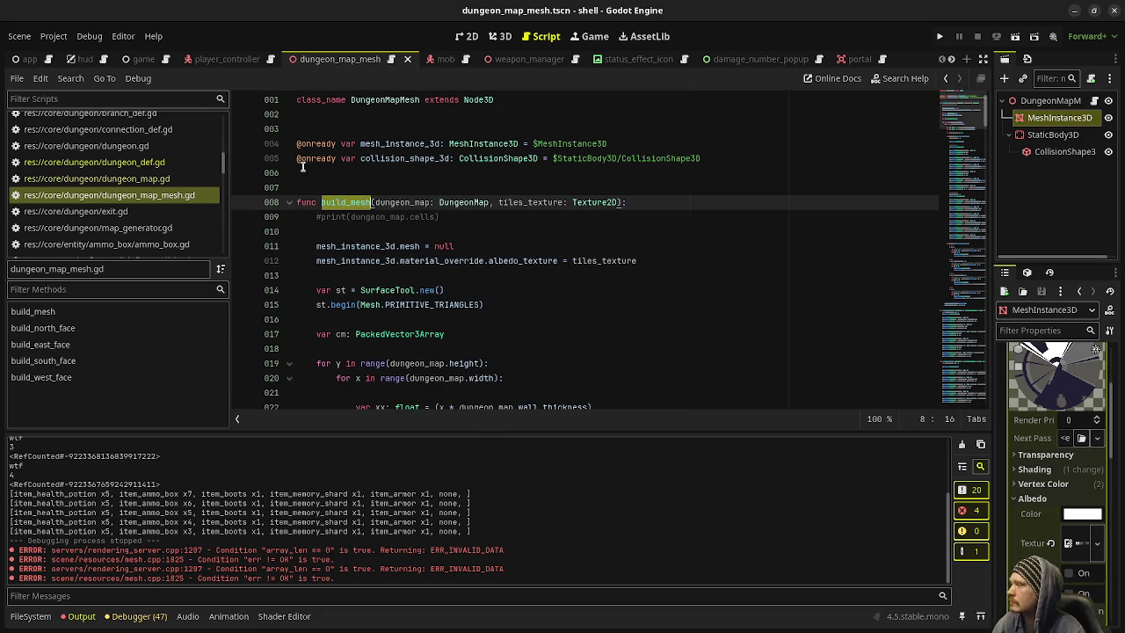
Step: Find build_mesh in all files (8 matches in 4 files) and jump to its call in game.gd line 456
{"action": "left_click", "coordinate": [67, 78]}
{"action": "left_click", "coordinate": [93, 171]}
{"action": "key", "text": "Return"}
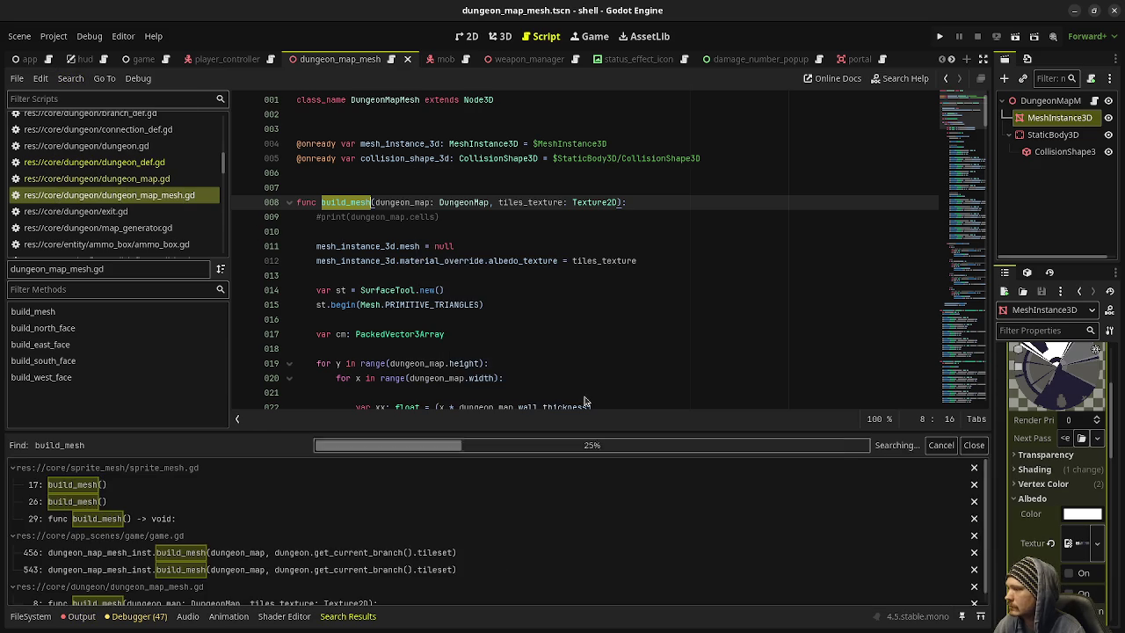
{"action": "key", "text": "Down"}
{"action": "key", "text": "Down"}
{"action": "key", "text": "Down"}
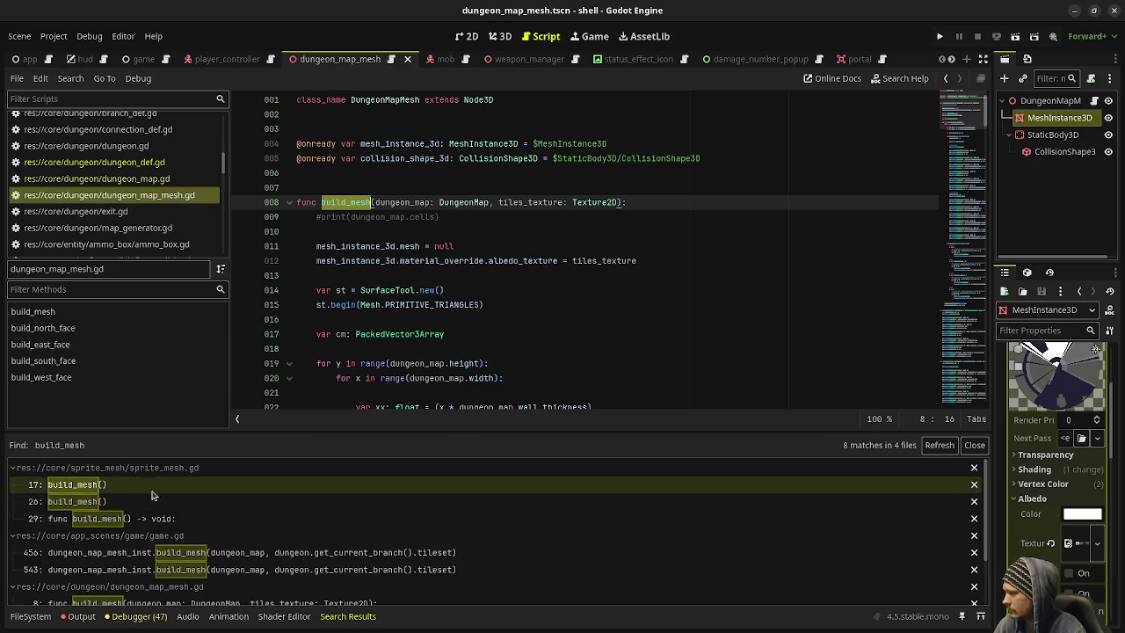
{"action": "left_click", "coordinate": [209, 541]}
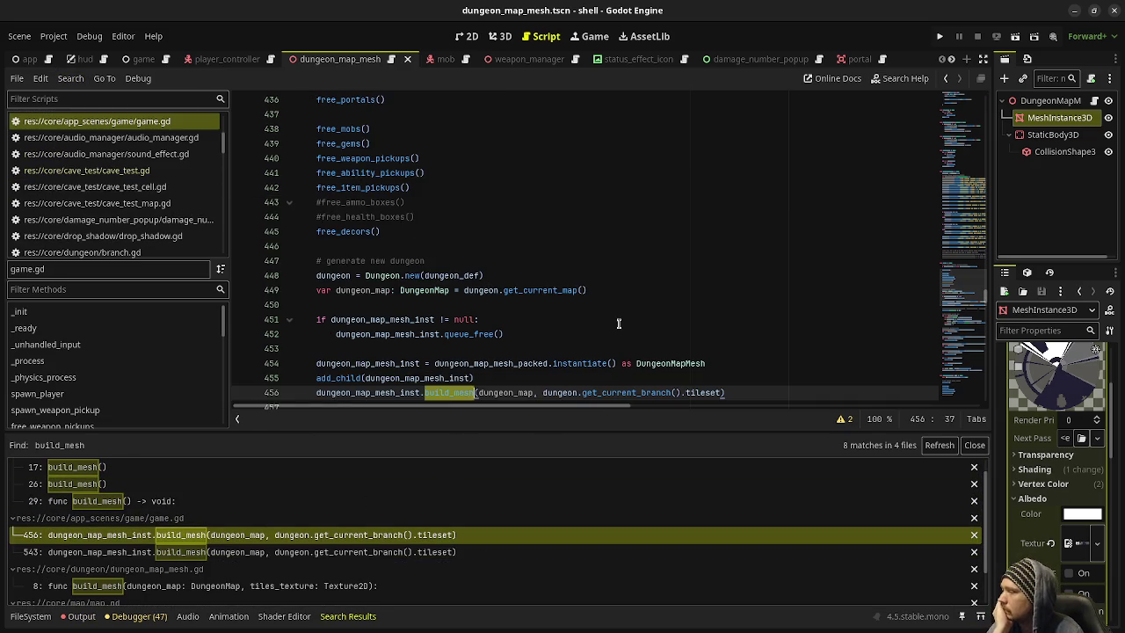
{"action": "scroll", "coordinate": [619, 323], "scroll_direction": "down", "scroll_amount": 15}
{"action": "scroll", "coordinate": [619, 323], "scroll_direction": "up", "scroll_amount": 15}
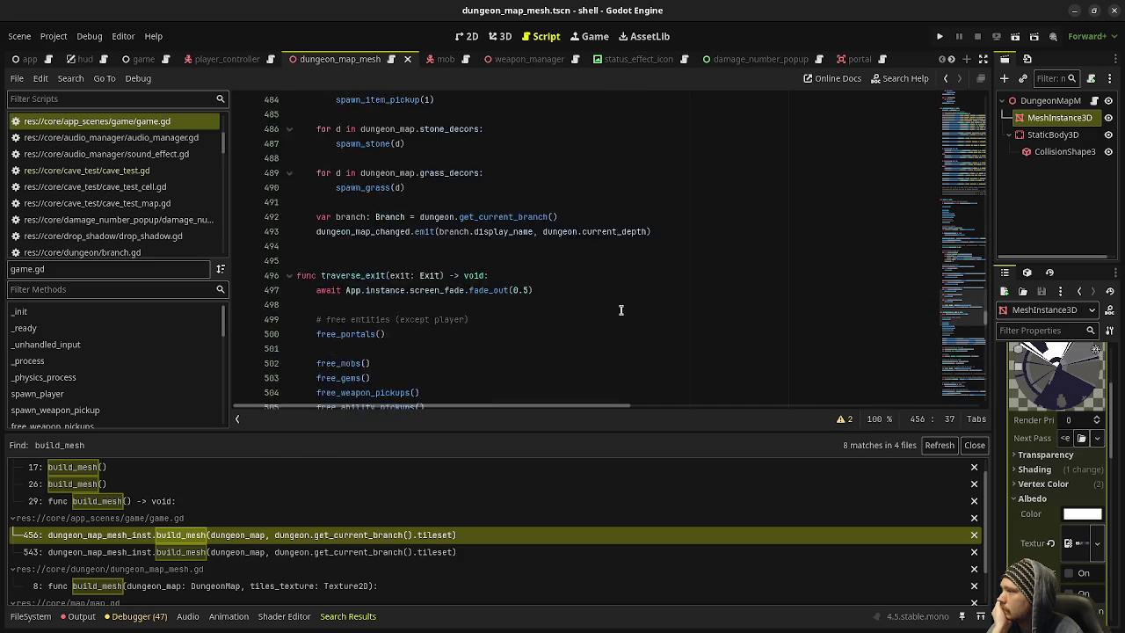
{"action": "scroll", "coordinate": [548, 213], "scroll_direction": "up", "scroll_amount": 18}
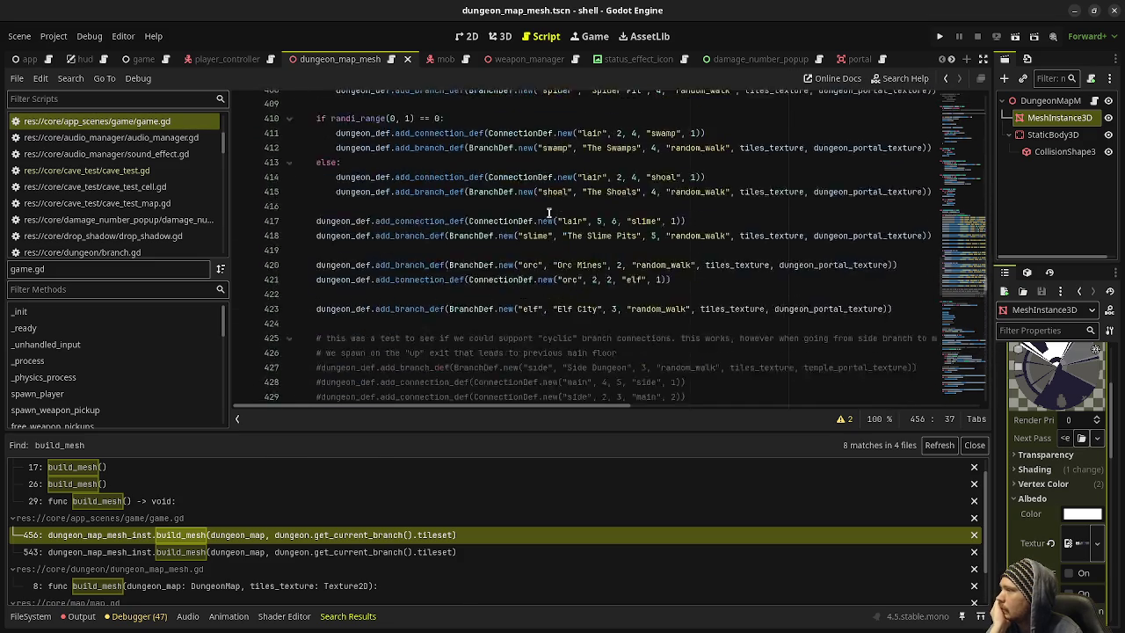
{"action": "left_click", "coordinate": [143, 60]}
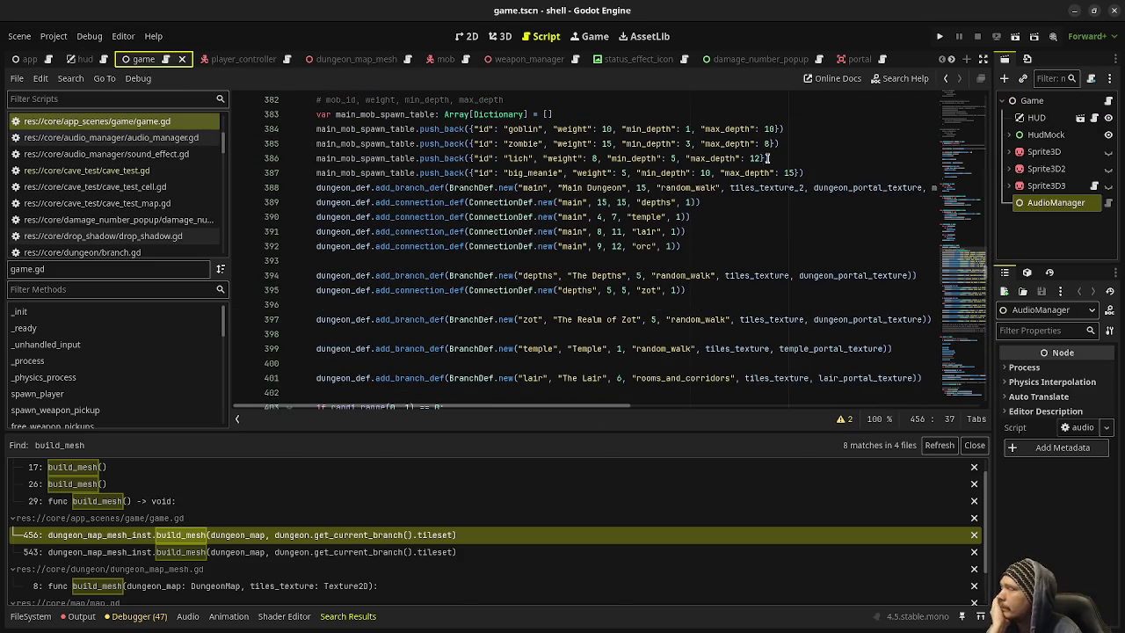
{"action": "left_click", "coordinate": [1032, 102]}
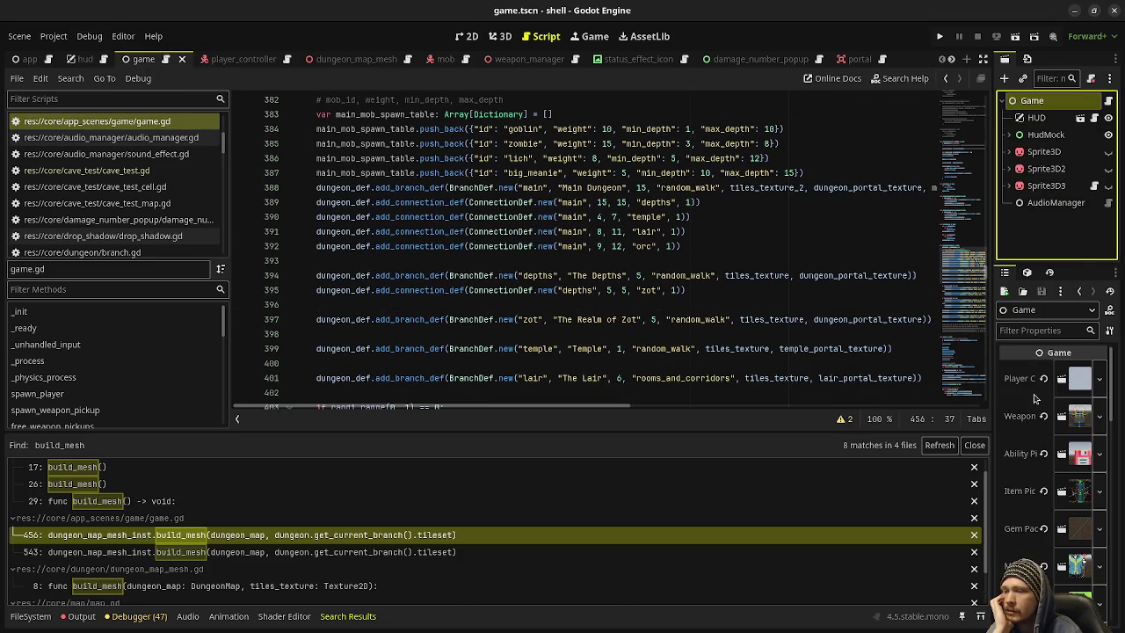
{"action": "left_click_drag", "start_coordinate": [990, 484], "coordinate": [883, 484]}
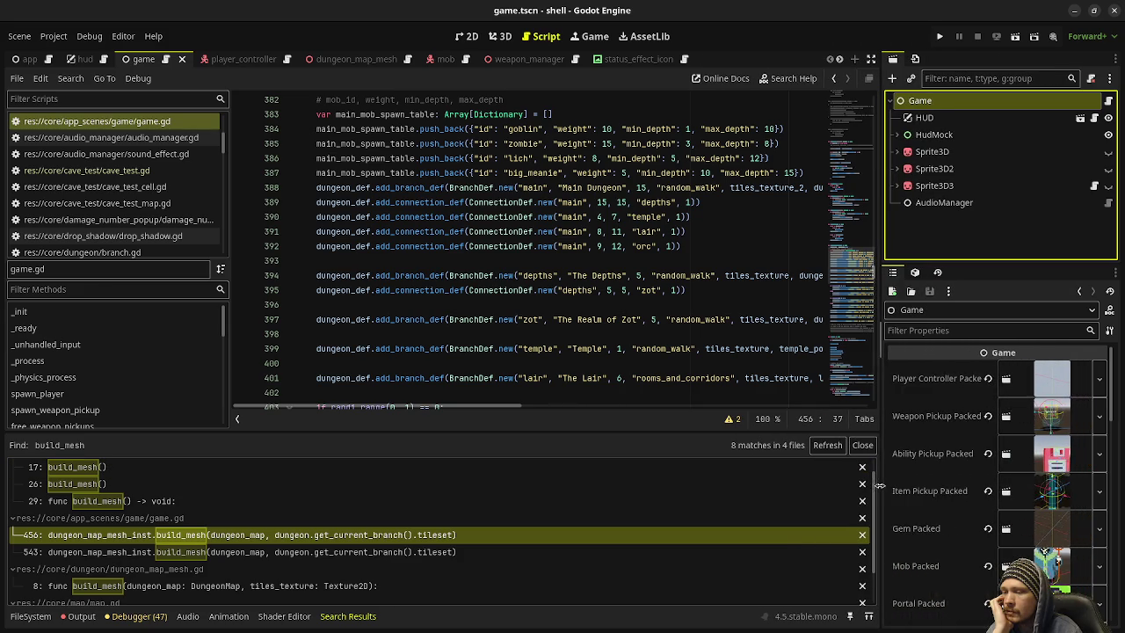
{"action": "scroll", "coordinate": [927, 484], "scroll_direction": "down", "scroll_amount": 15}
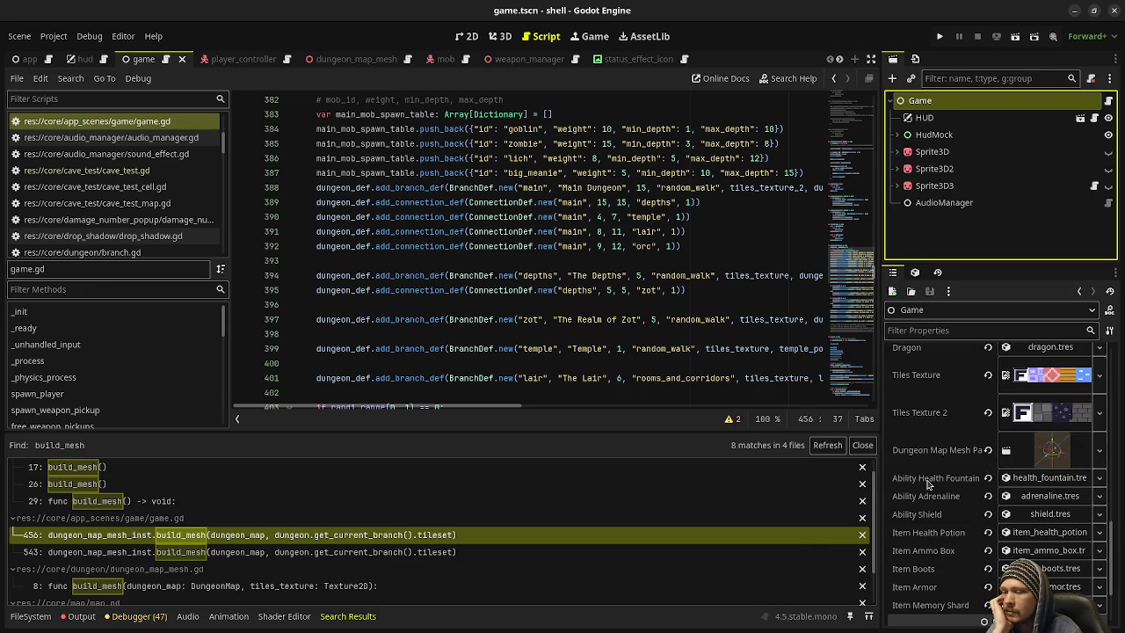
{"action": "scroll", "coordinate": [927, 484], "scroll_direction": "down", "scroll_amount": 3}
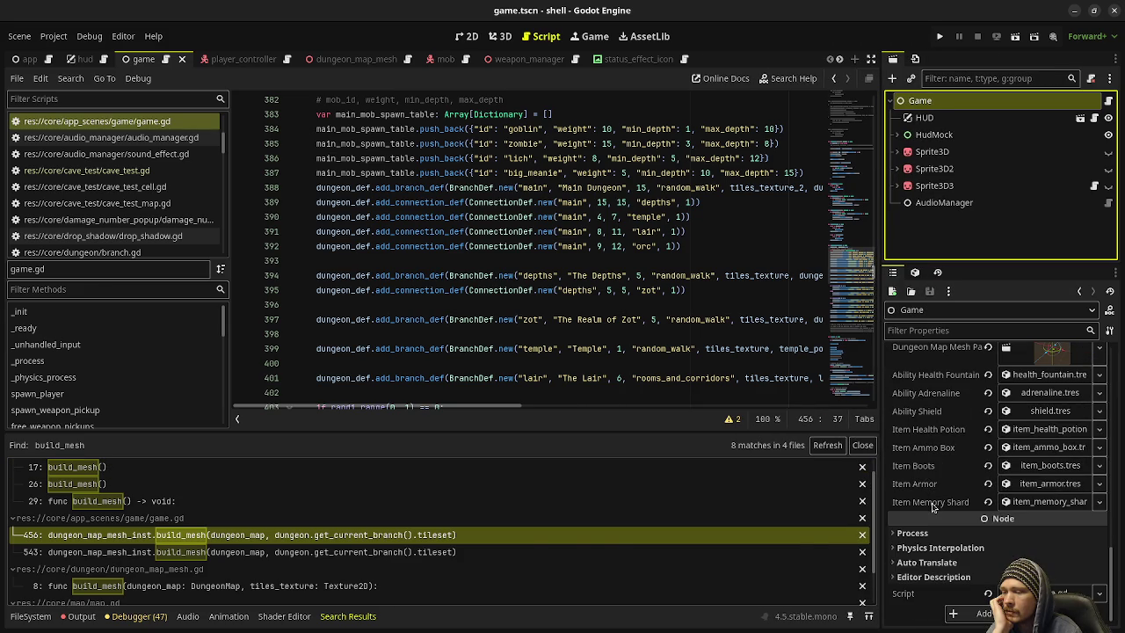
{"action": "scroll", "coordinate": [934, 507], "scroll_direction": "up", "scroll_amount": 2}
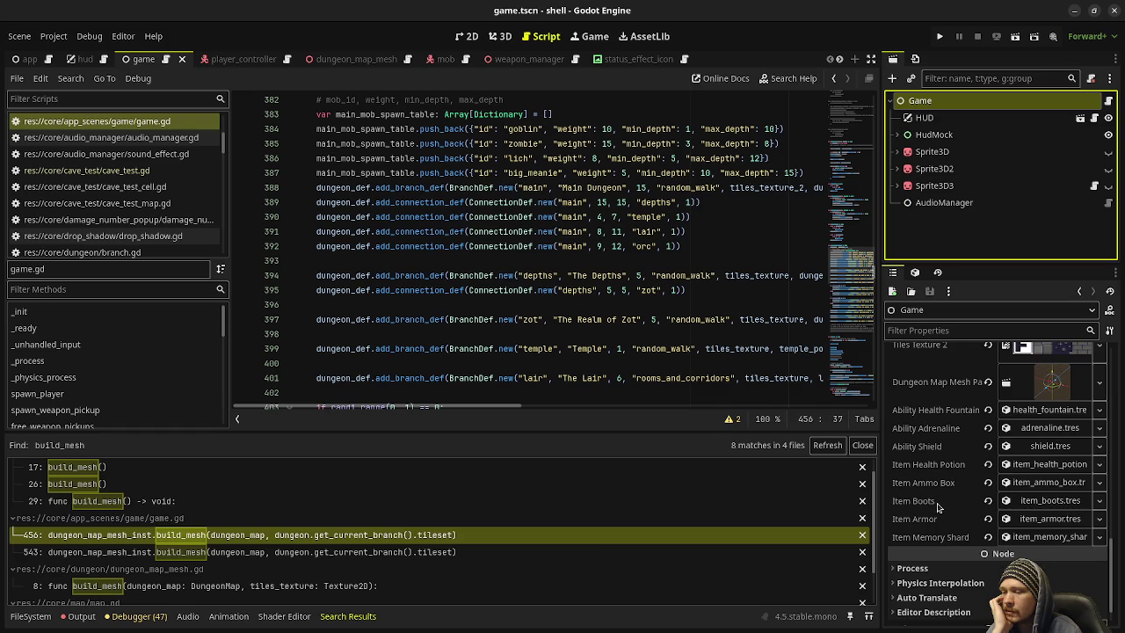
{"action": "scroll", "coordinate": [942, 531], "scroll_direction": "up", "scroll_amount": 5}
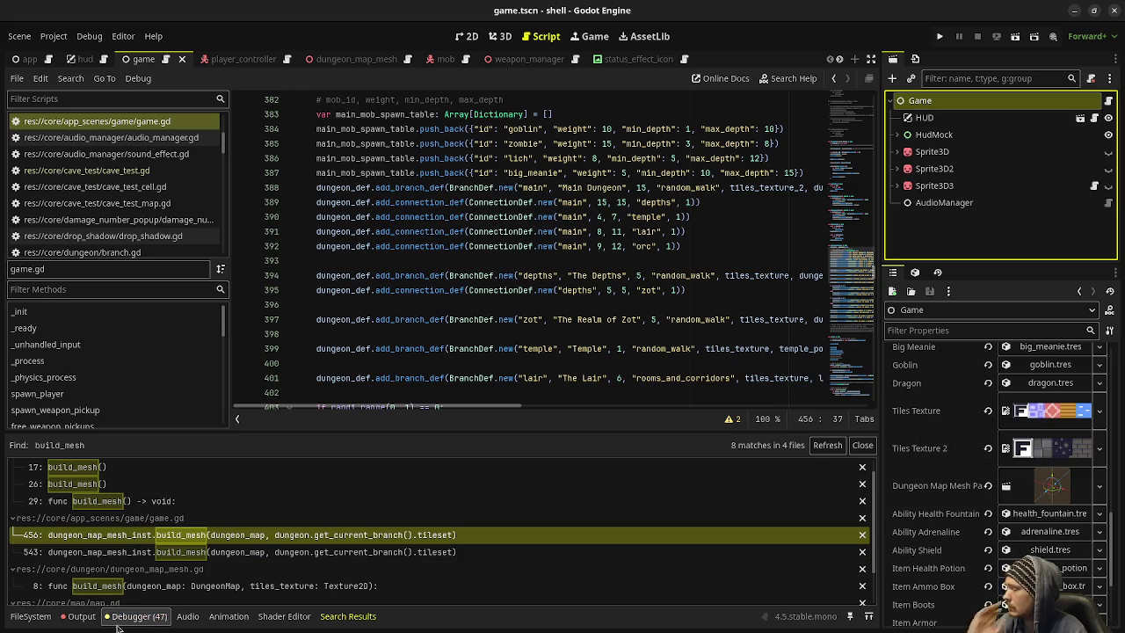
Step: Reveal tiles.png from the FileSystem dock in the system file manager's assets folder
{"action": "left_click", "coordinate": [30, 616]}
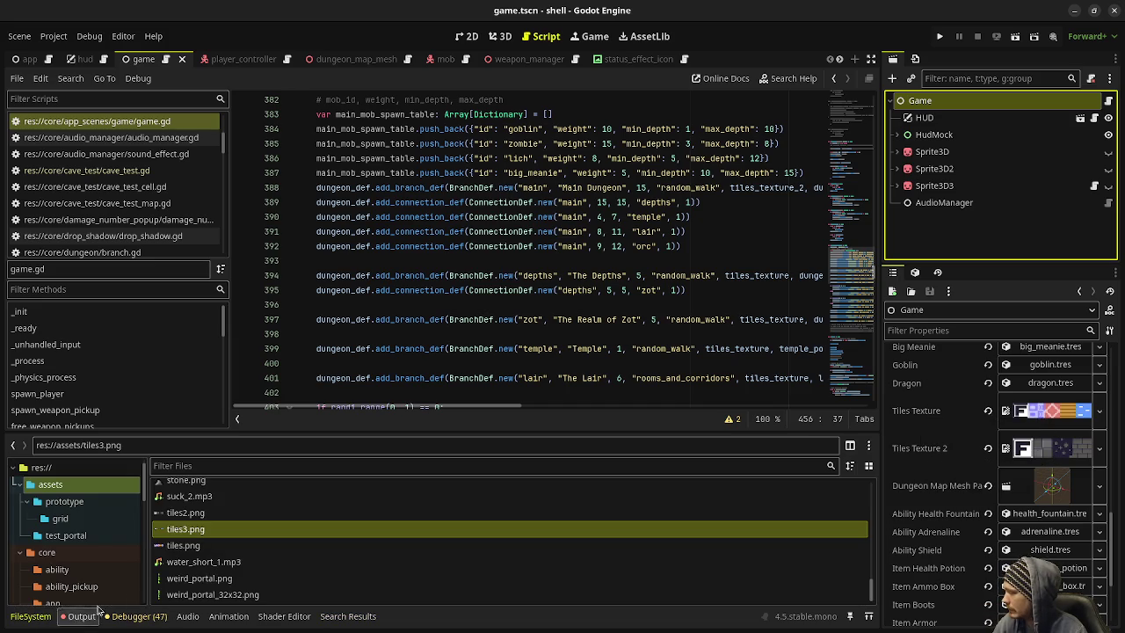
{"action": "left_click", "coordinate": [186, 548]}
{"action": "right_click", "coordinate": [186, 553]}
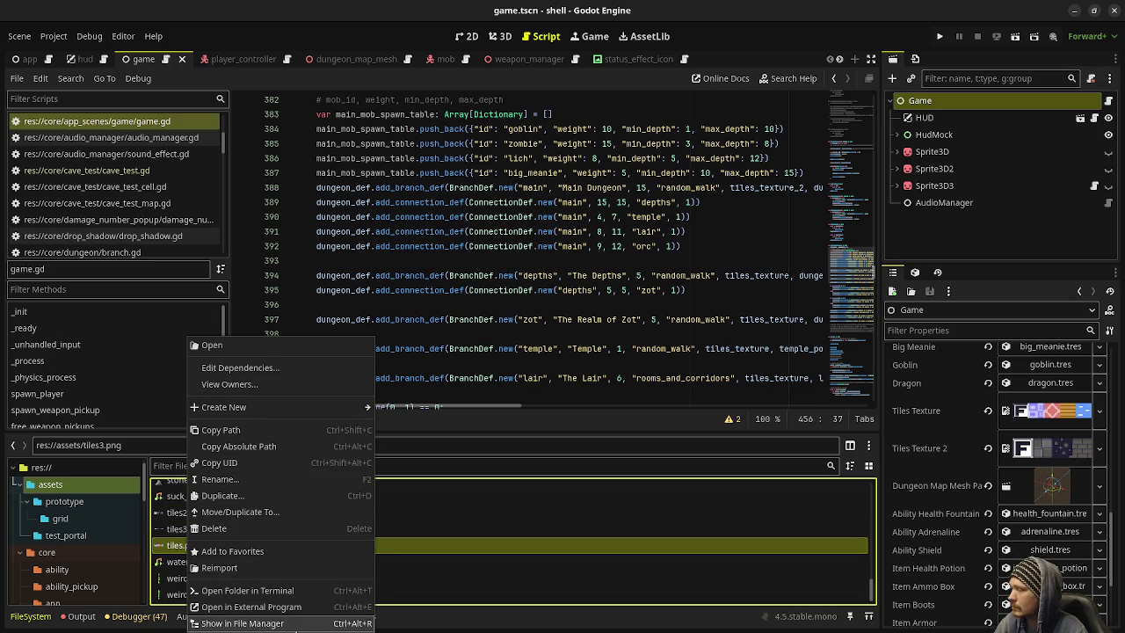
{"action": "left_click", "coordinate": [286, 626]}
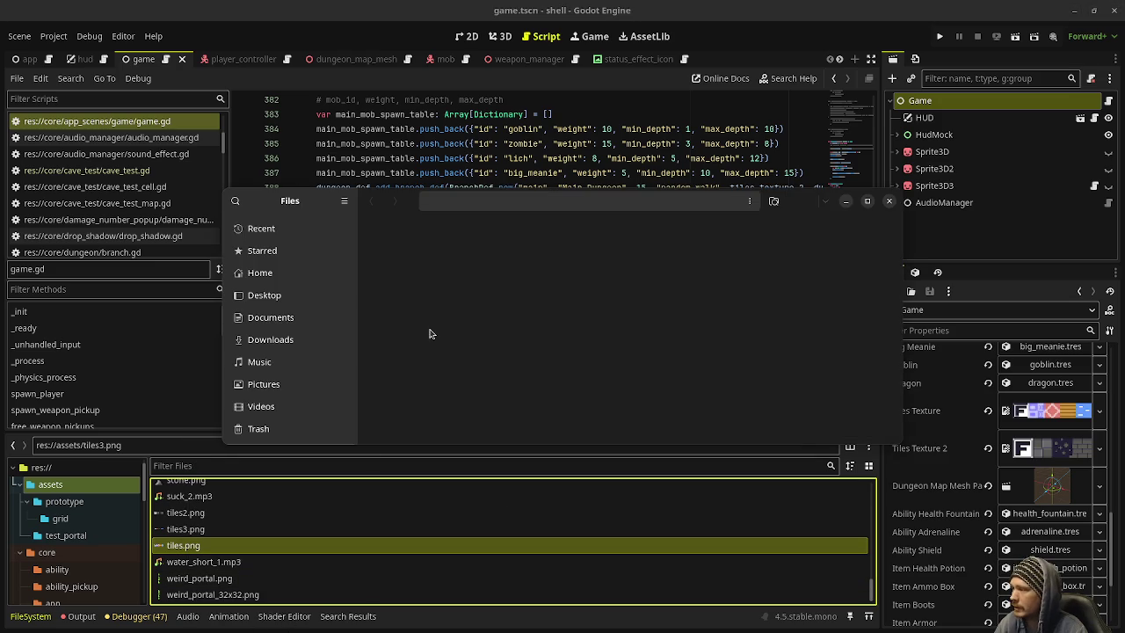
Step: From the file manager, open tiles.png in Aseprite using Open With
{"action": "scroll", "coordinate": [622, 355], "scroll_direction": "down", "scroll_amount": 10}
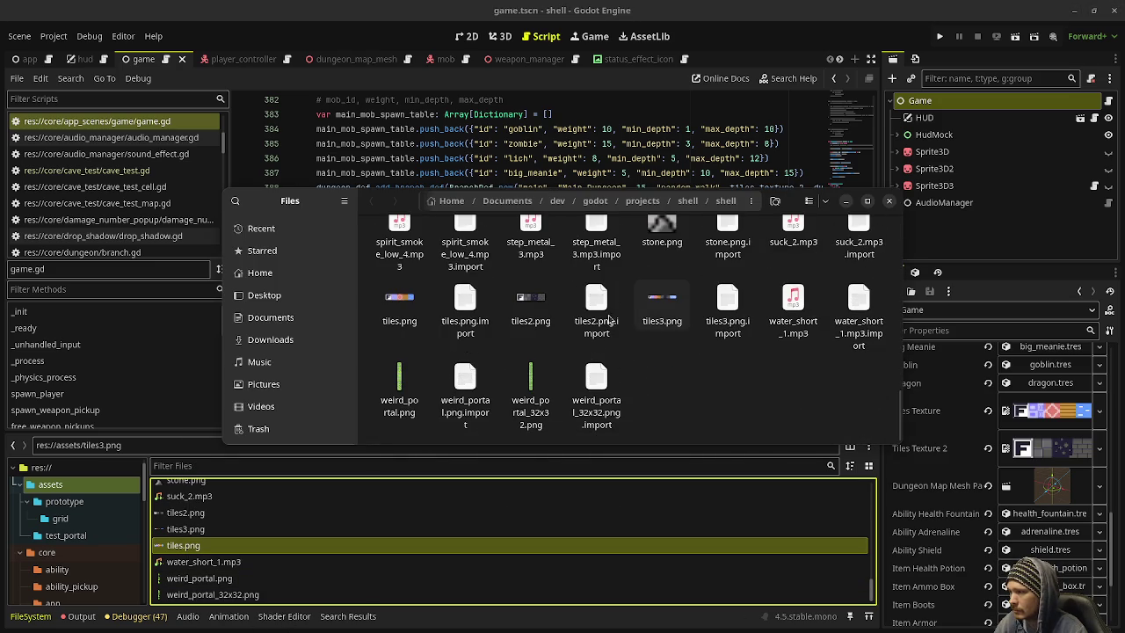
{"action": "left_click", "coordinate": [394, 313]}
{"action": "right_click", "coordinate": [402, 310]}
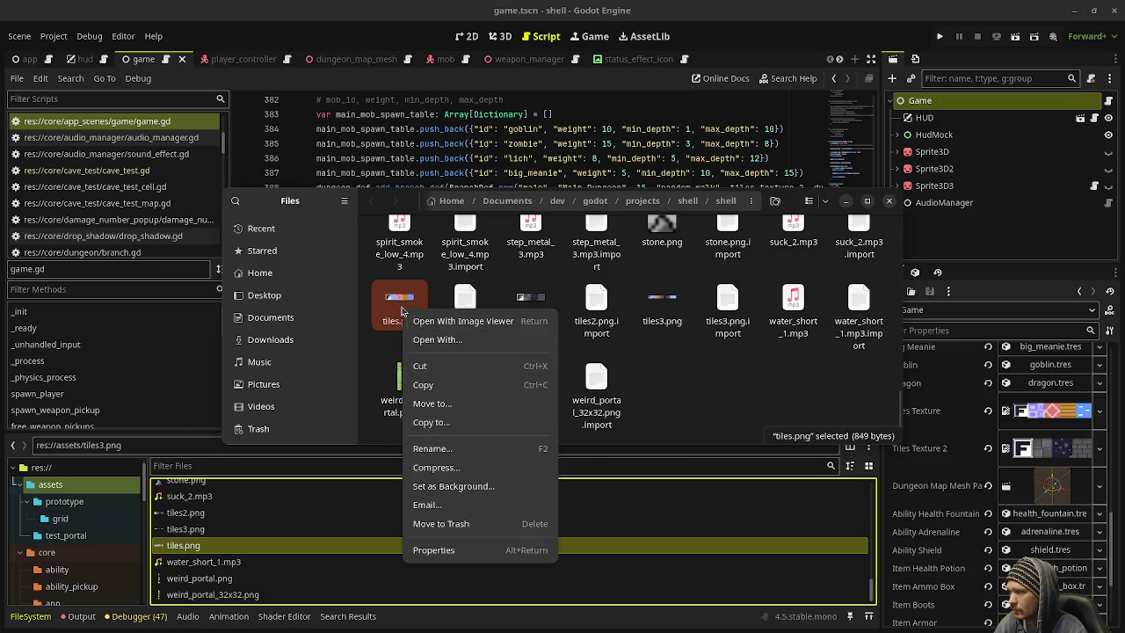
{"action": "left_click", "coordinate": [454, 341]}
{"action": "left_click", "coordinate": [527, 309]}
{"action": "left_click", "coordinate": [549, 286]}
{"action": "left_click", "coordinate": [662, 165]}
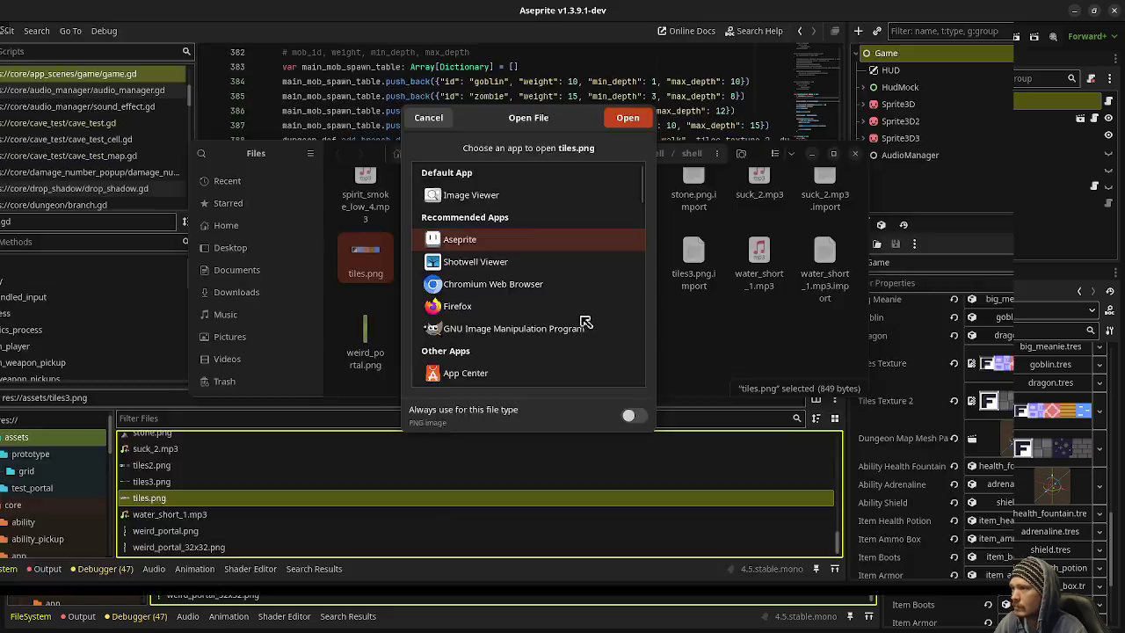
Step: Shrink tiles.png's canvas to 128 pixels wide with a left anchor, keeping the four left tiles
{"action": "scroll", "coordinate": [525, 238], "scroll_direction": "up", "scroll_amount": 5}
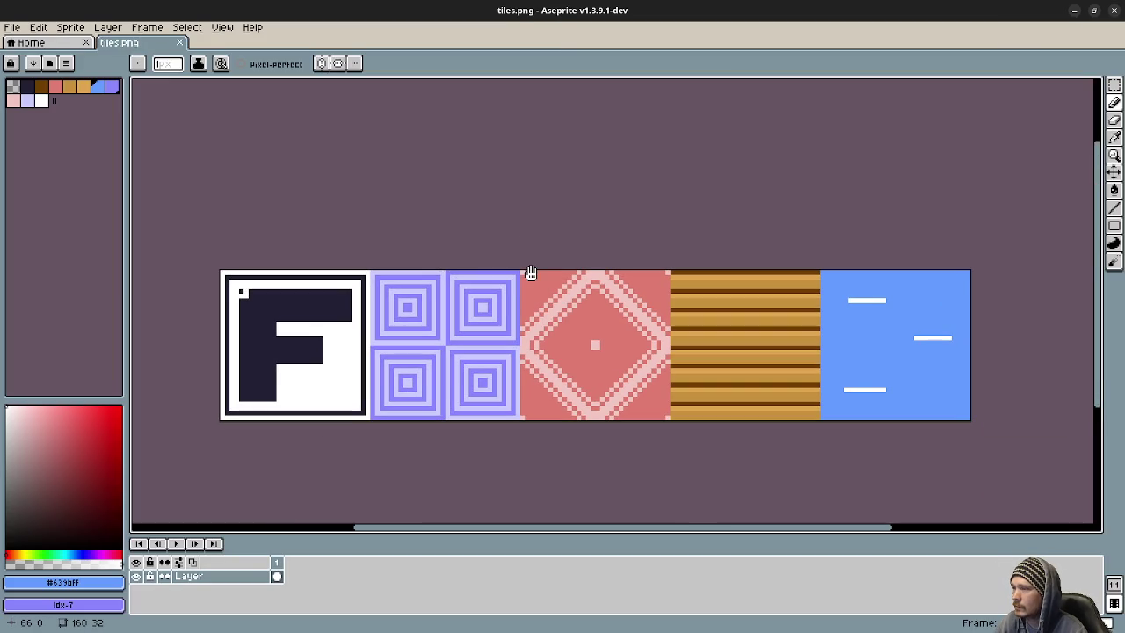
{"action": "left_click", "coordinate": [75, 29]}
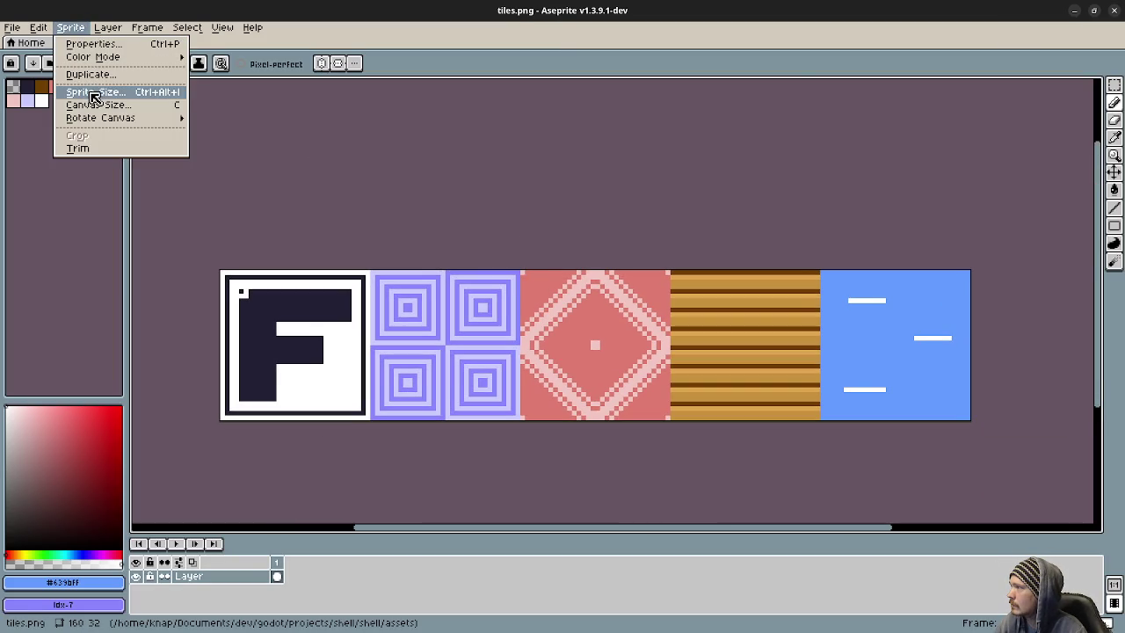
{"action": "left_click", "coordinate": [95, 103]}
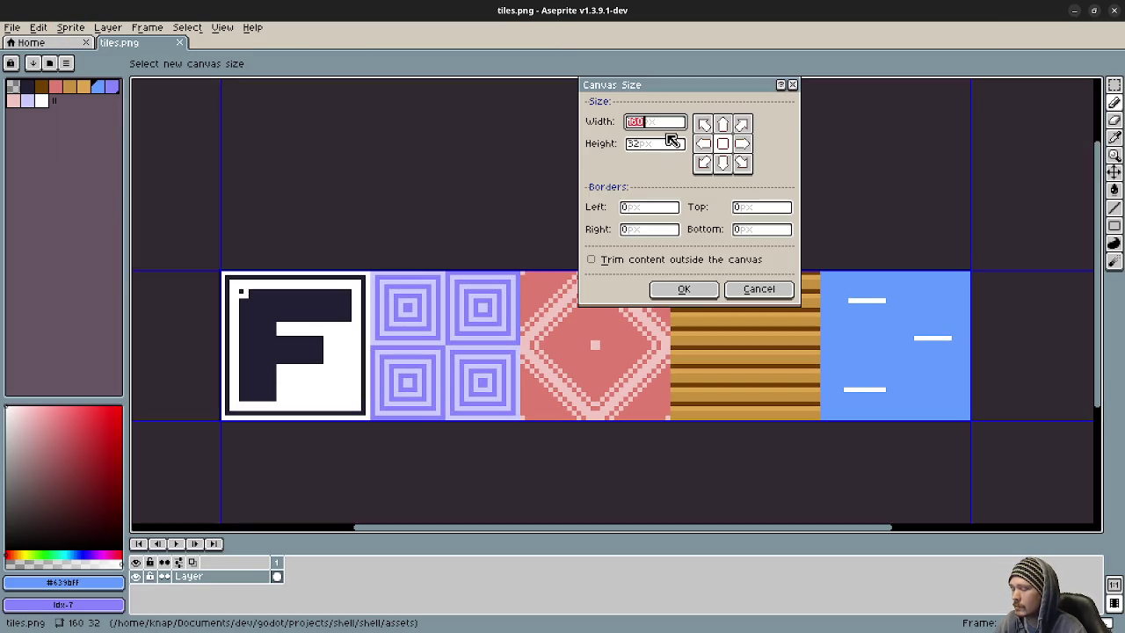
{"action": "left_click", "coordinate": [667, 124]}
{"action": "type", "text": "-32"}
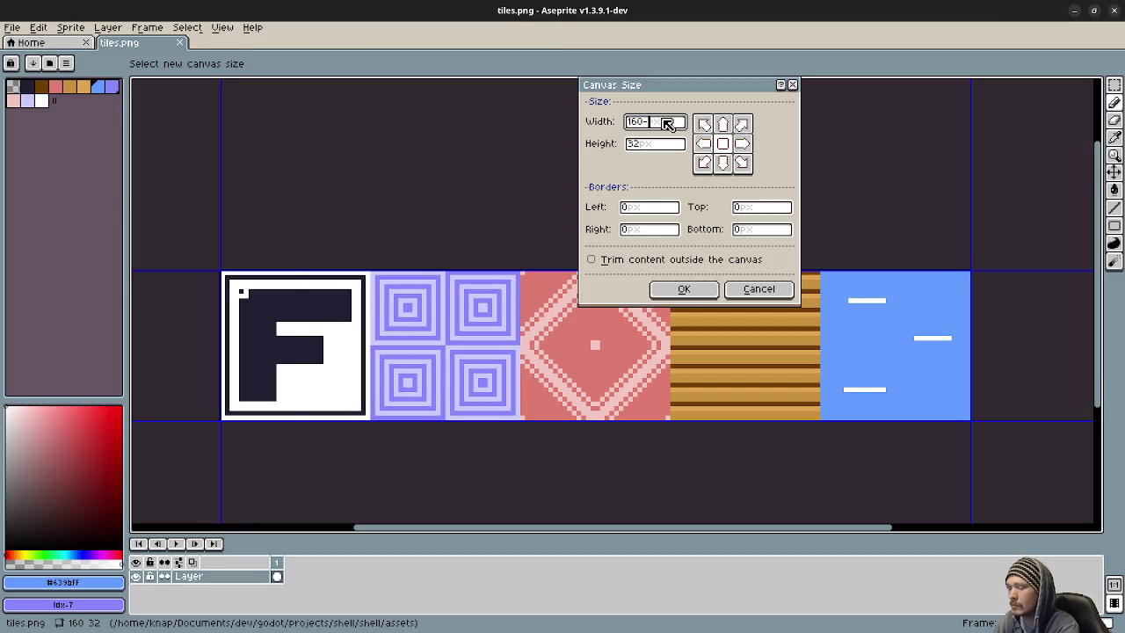
{"action": "left_click", "coordinate": [702, 143]}
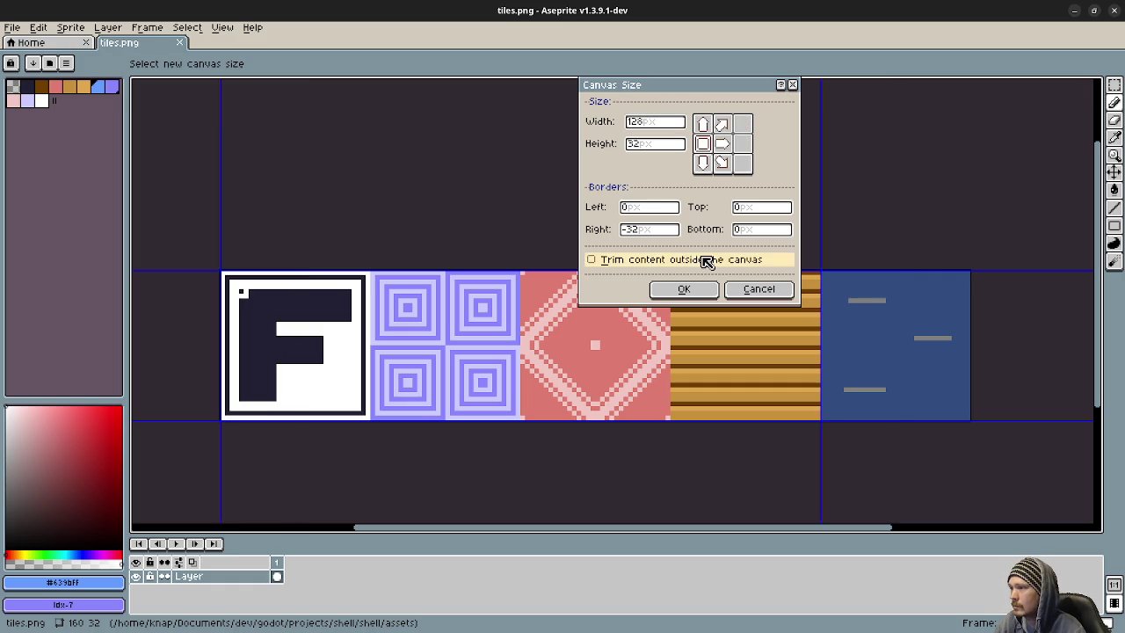
{"action": "left_click", "coordinate": [688, 290]}
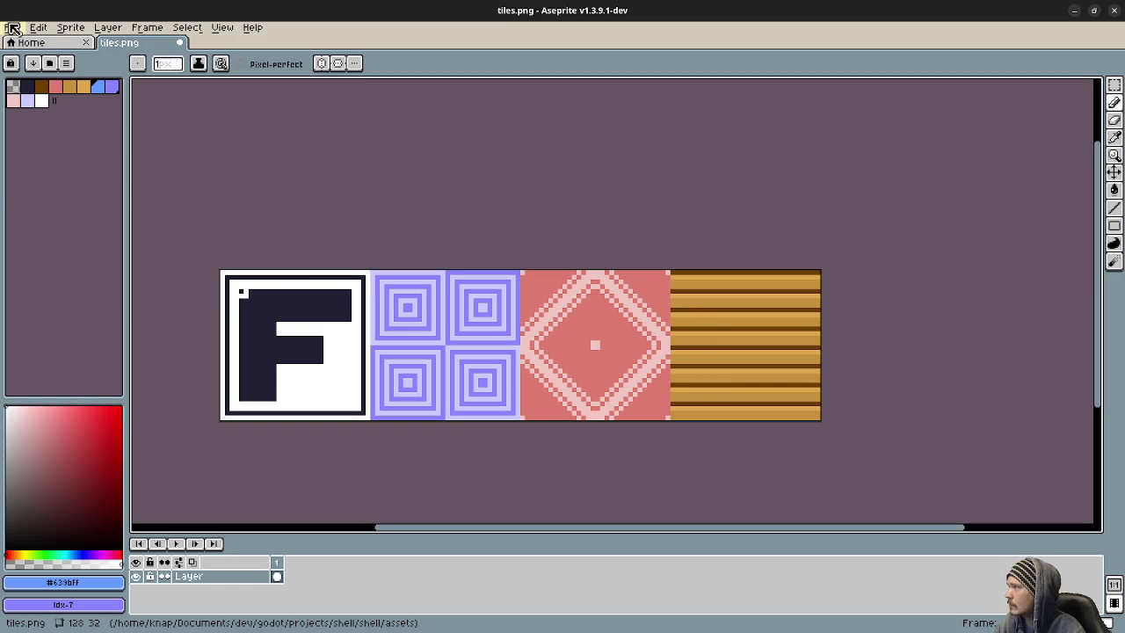
Step: Save the cropped tileset and return to the Godot editor
{"action": "left_click", "coordinate": [12, 27]}
{"action": "left_click", "coordinate": [31, 89]}
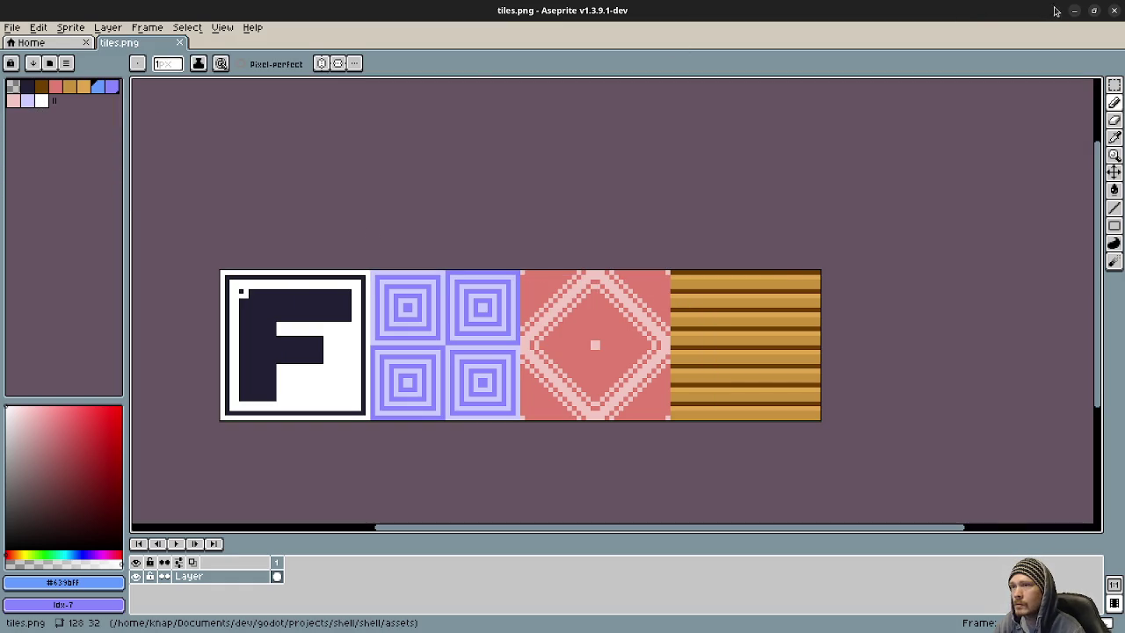
{"action": "left_click", "coordinate": [1075, 11]}
{"action": "left_click", "coordinate": [641, 528]}
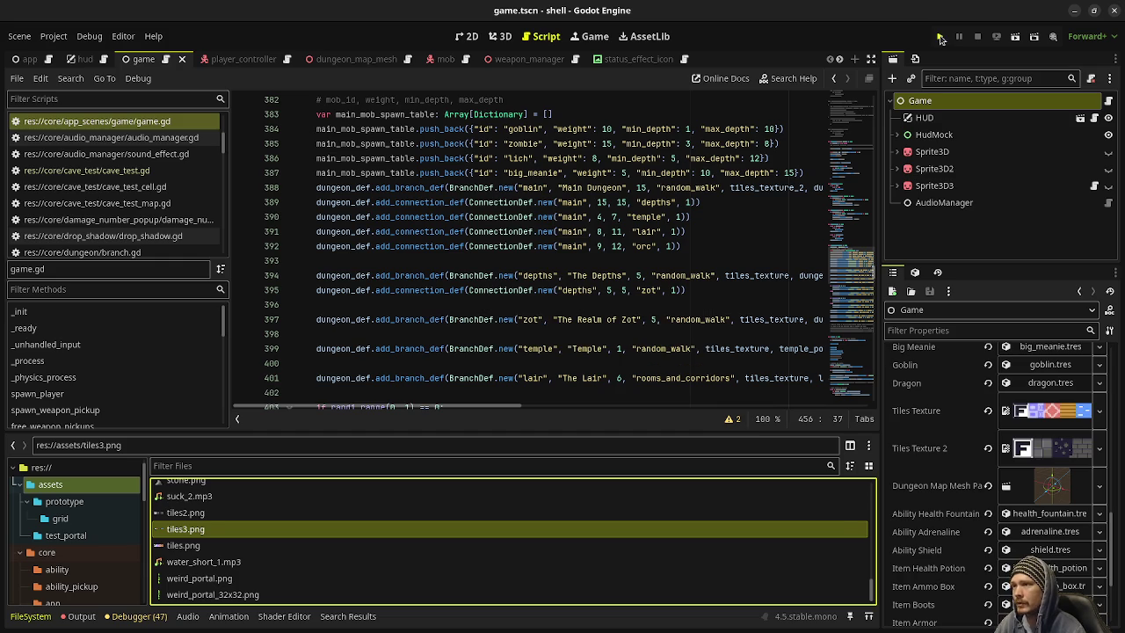
Step: Run the project, shoot the goblins and collect gems on Depth 1 until reaching Depth 2
{"action": "left_click", "coordinate": [940, 38]}
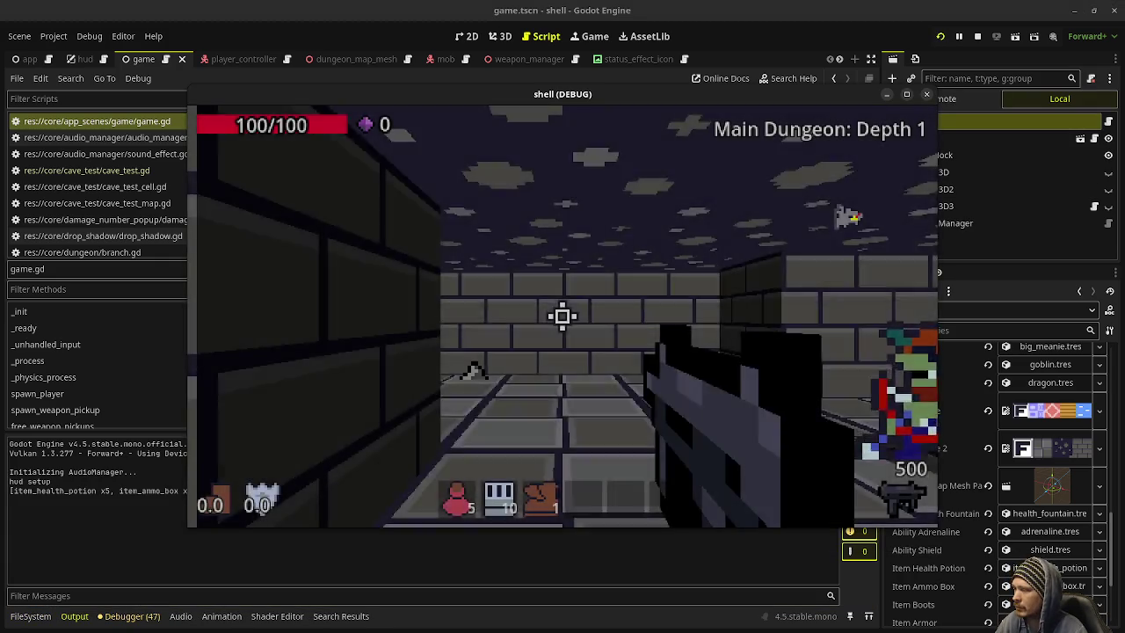
{"action": "left_click", "coordinate": [563, 316]}
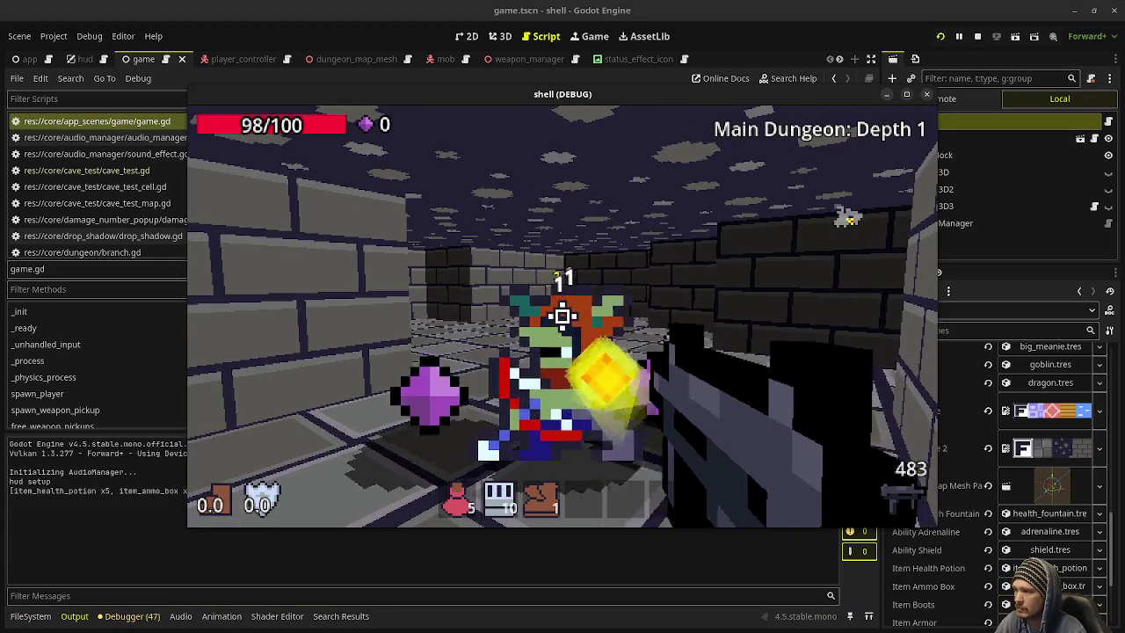
{"action": "left_click", "coordinate": [562, 316]}
{"action": "key", "text": "w"}
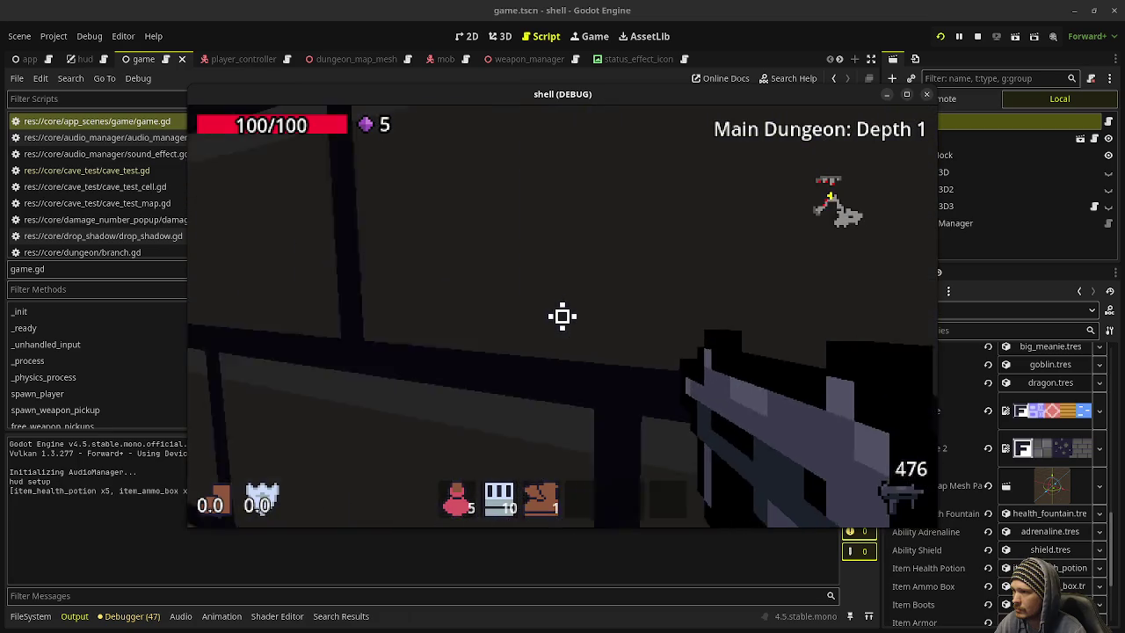
{"action": "left_click", "coordinate": [562, 316]}
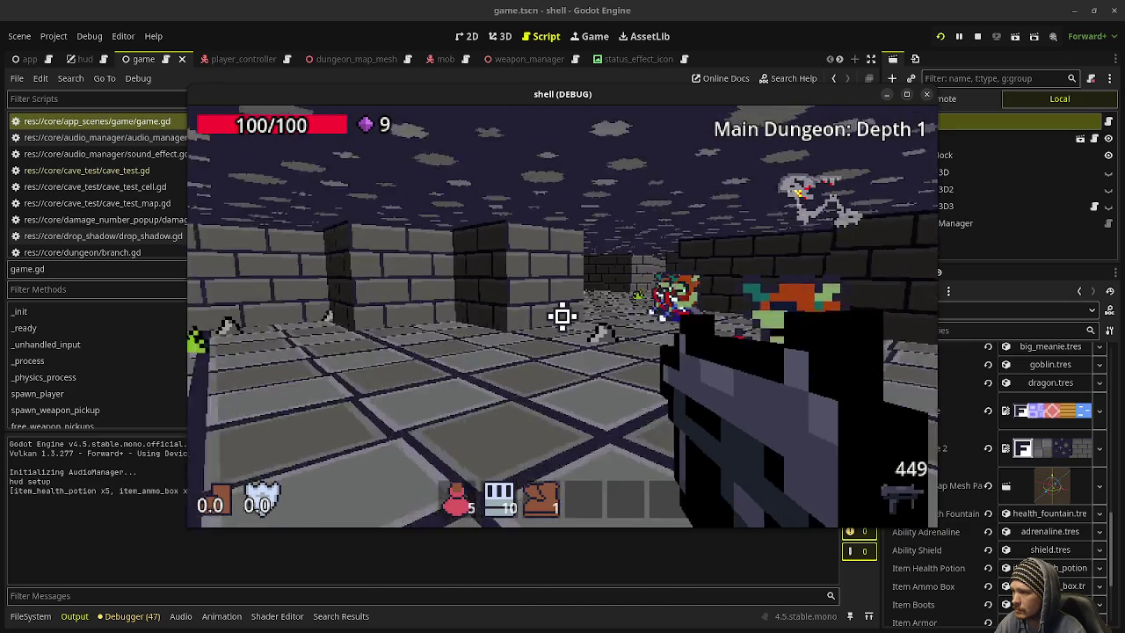
{"action": "key", "text": "w"}
{"action": "key", "text": "w"}
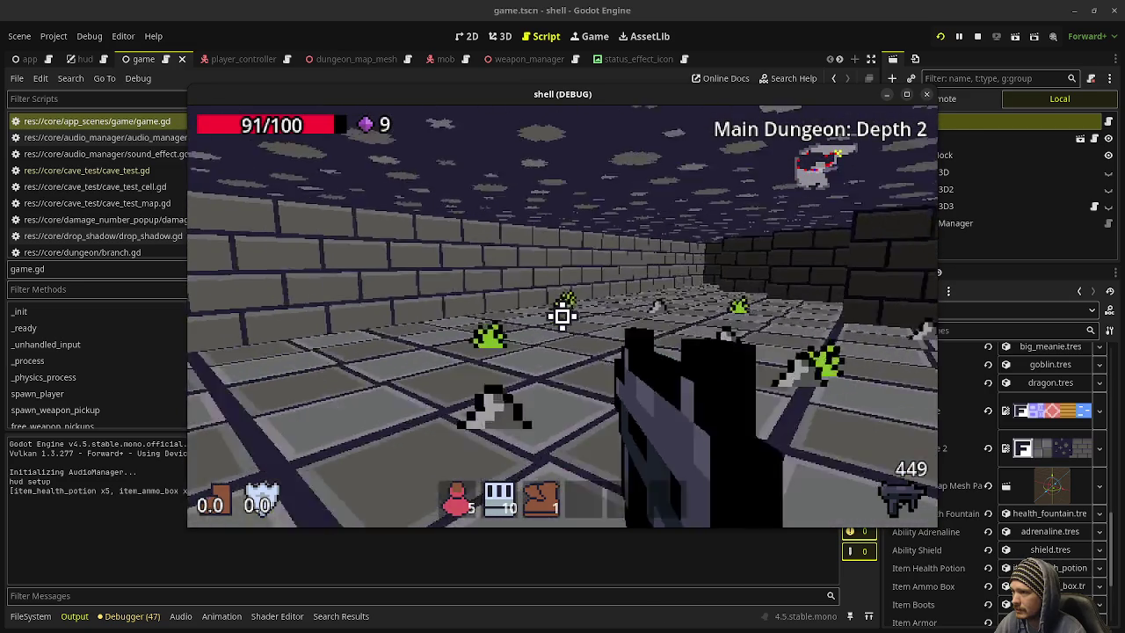
Step: Push down the corridors shooting goblins, reaching Depth 5 with health 86/100 and 12 gems
{"action": "key", "text": "w"}
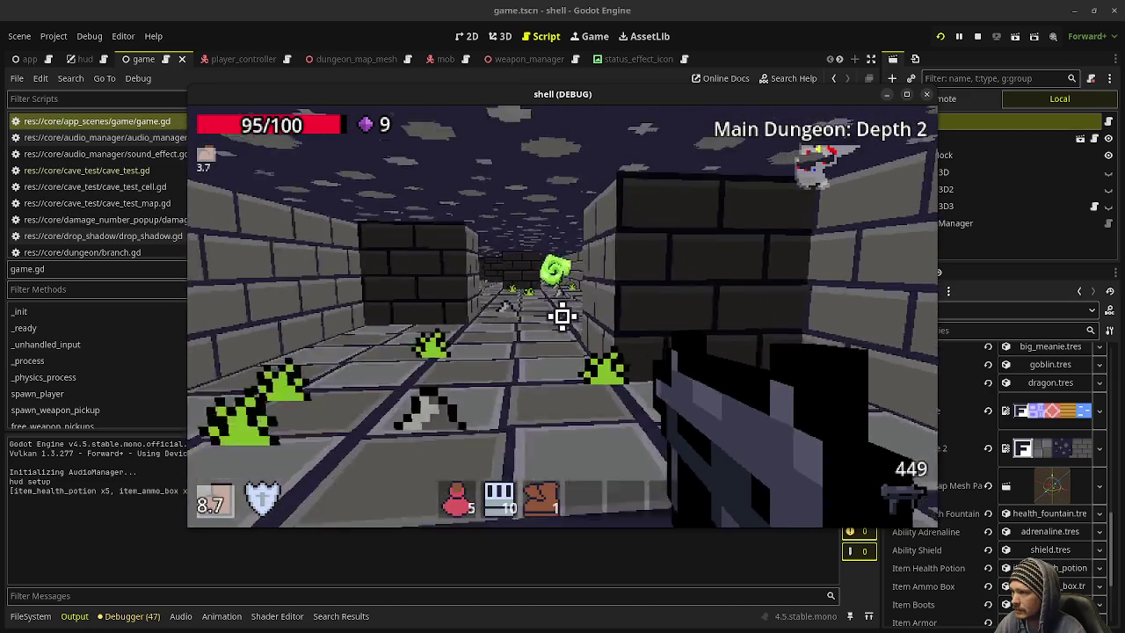
{"action": "key", "text": "w"}
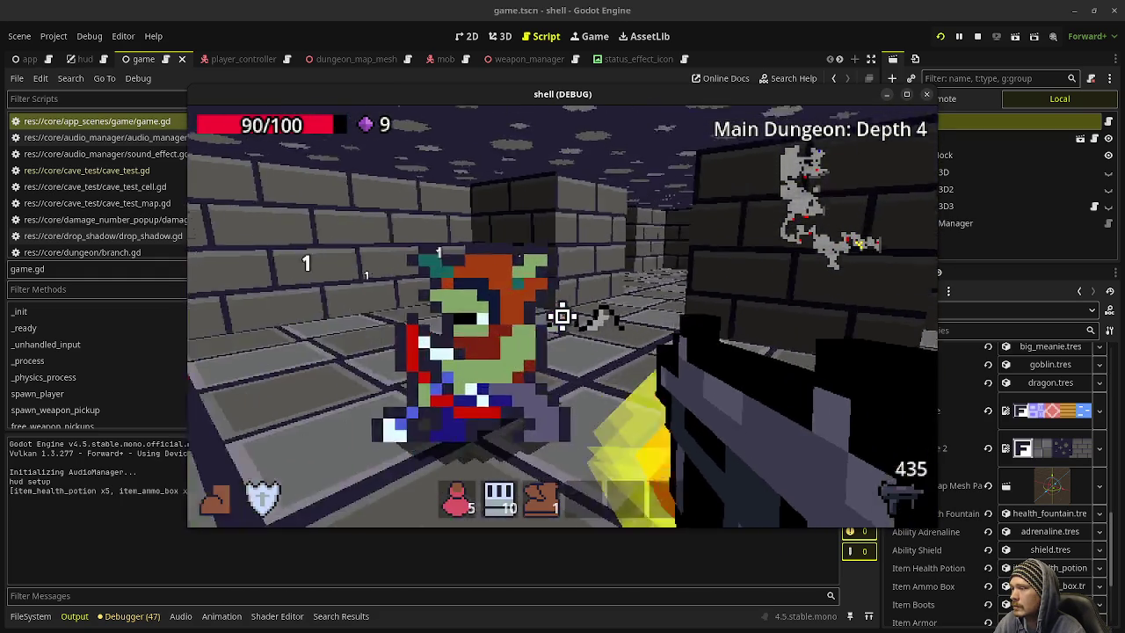
{"action": "left_click", "coordinate": [562, 316]}
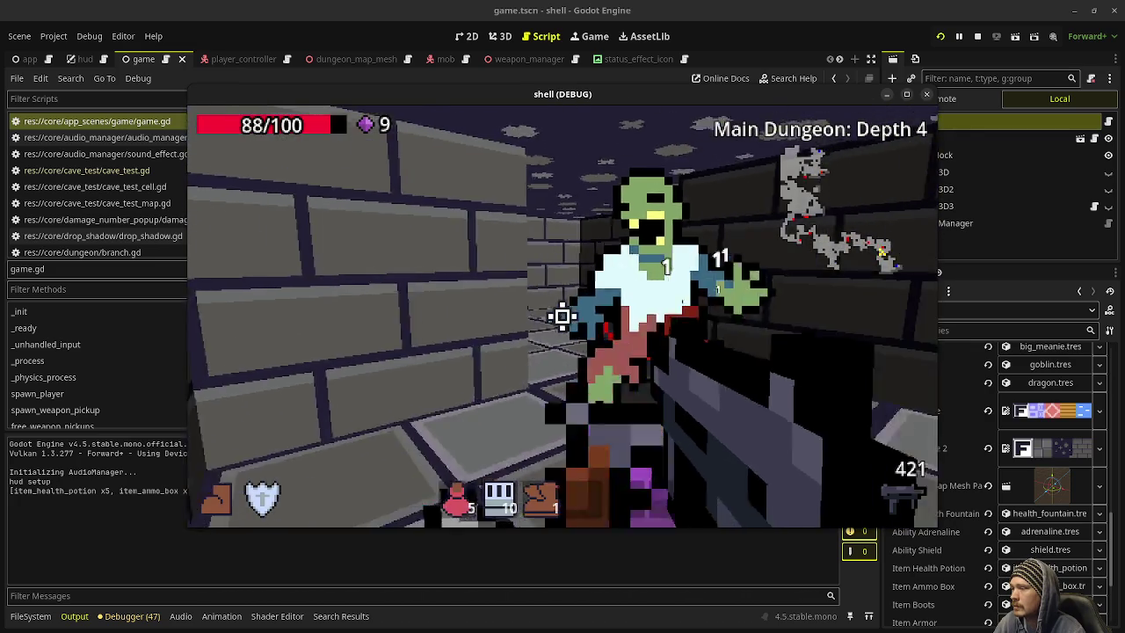
{"action": "left_click", "coordinate": [563, 317]}
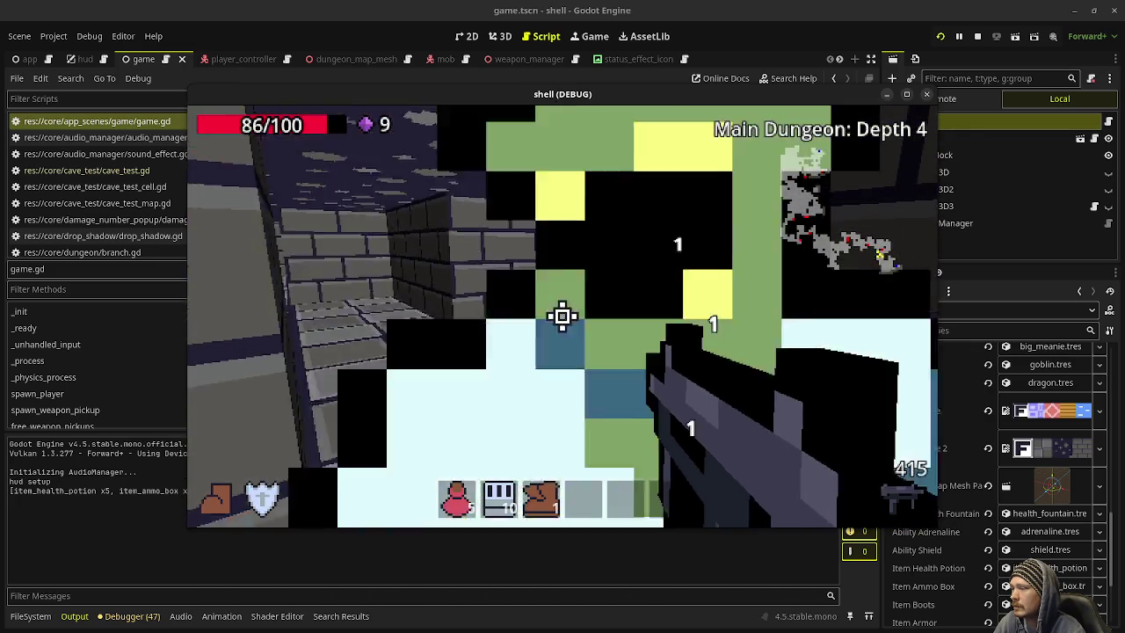
{"action": "left_click", "coordinate": [562, 316]}
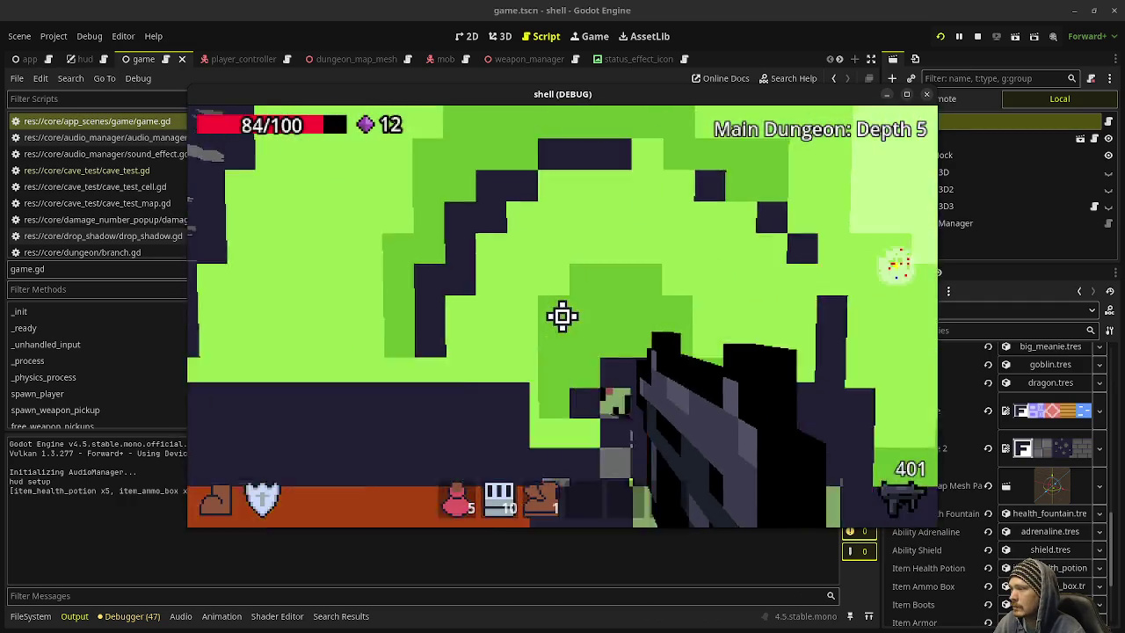
Step: Shoot the zombies on Depth 5 and collect their dropped gems while entering the corridors
{"action": "left_click", "coordinate": [563, 316]}
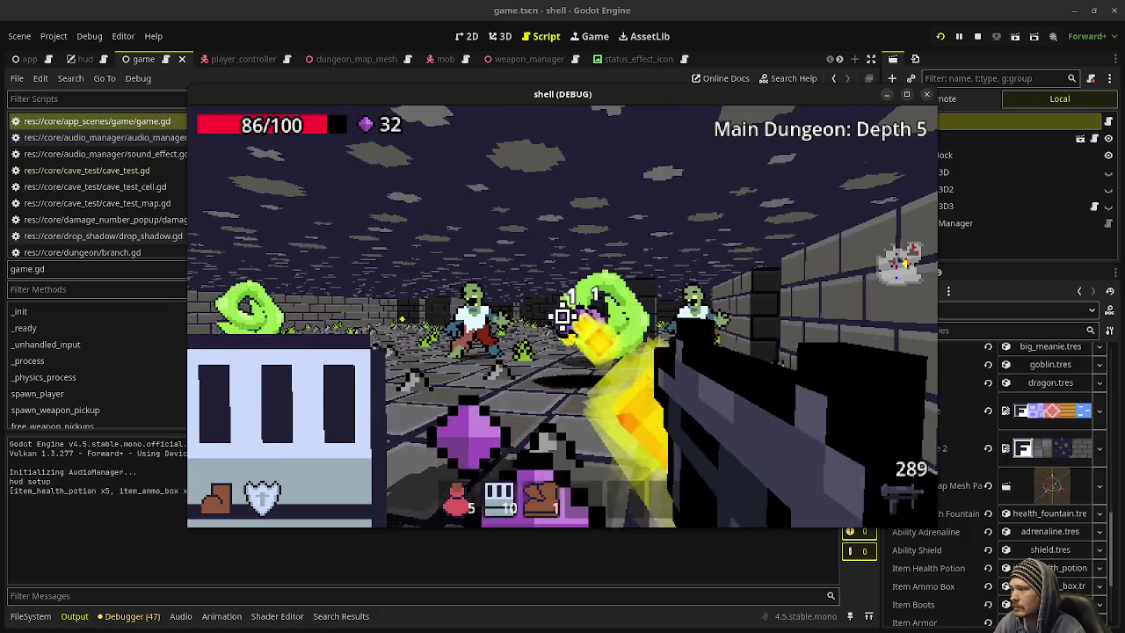
{"action": "key", "text": "w"}
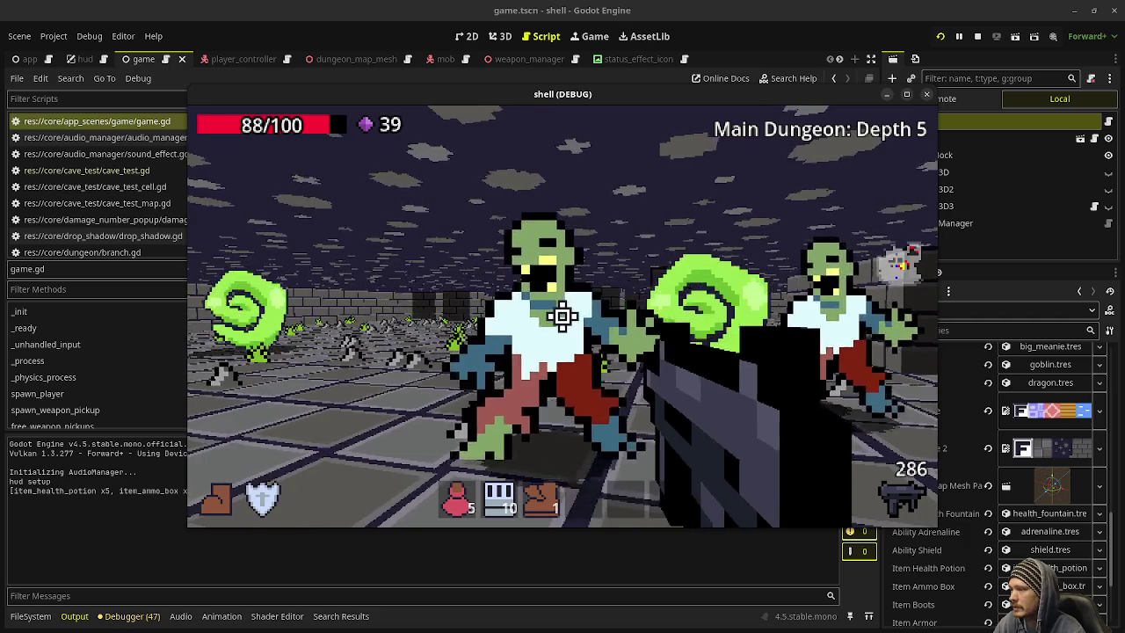
{"action": "left_click_drag", "start_coordinate": [562, 315], "coordinate": [562, 314]}
{"action": "key", "text": "w"}
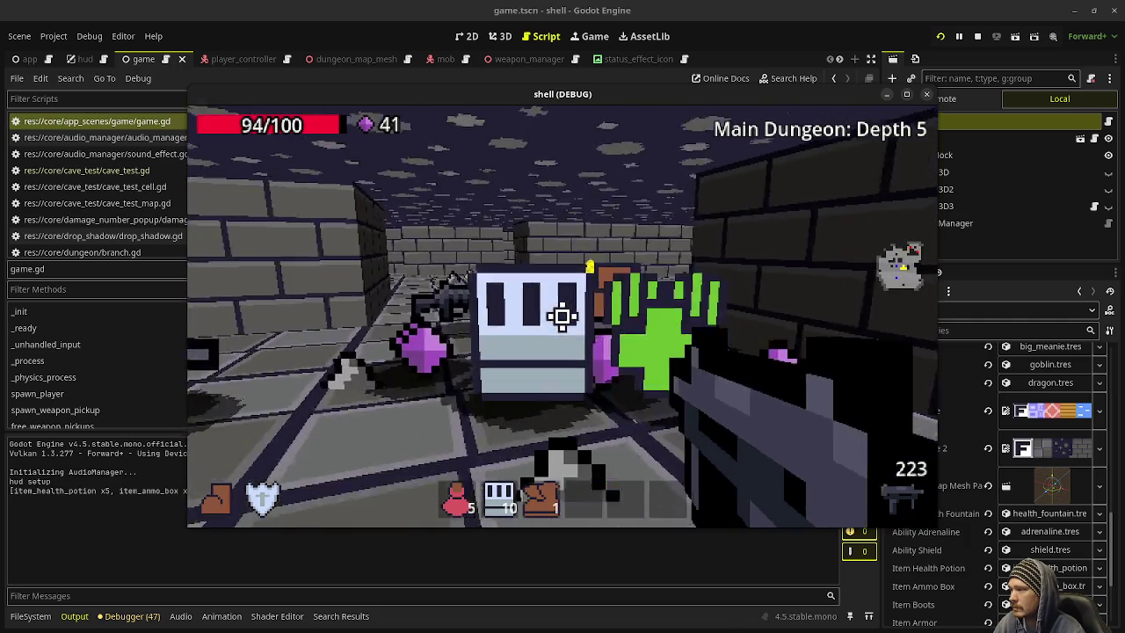
{"action": "key", "text": "w"}
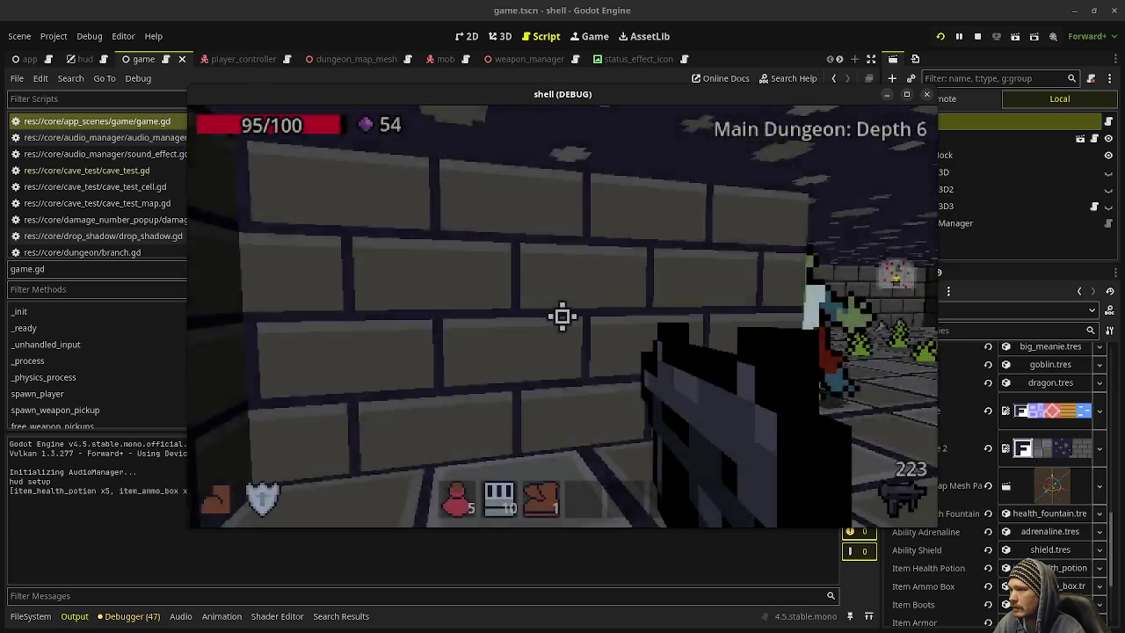
{"action": "key", "text": "w"}
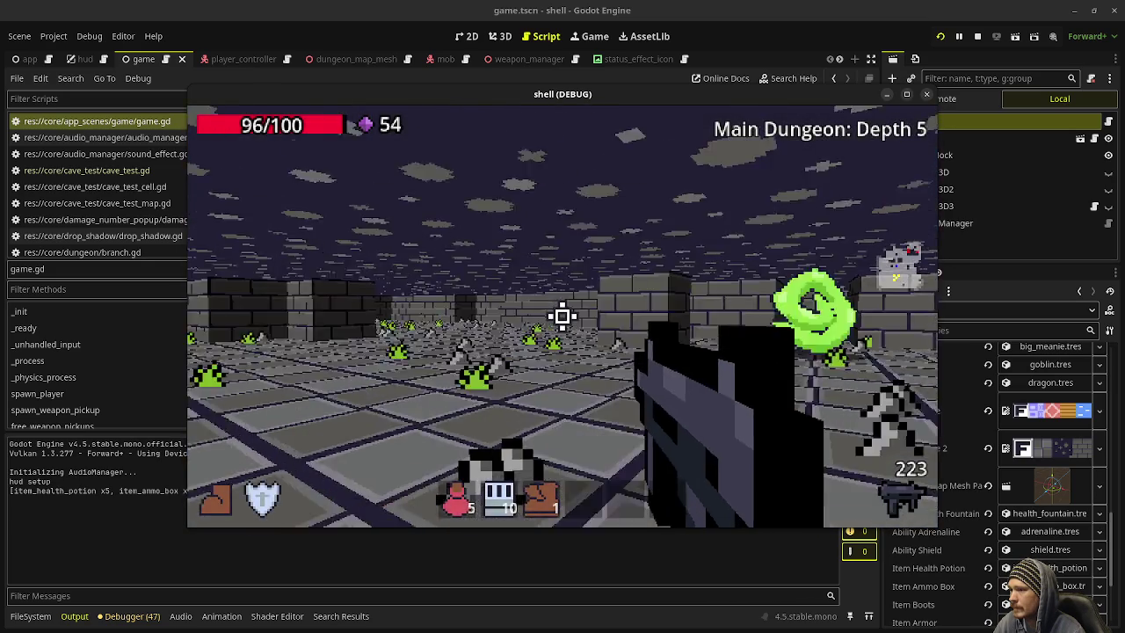
{"action": "key", "text": "w"}
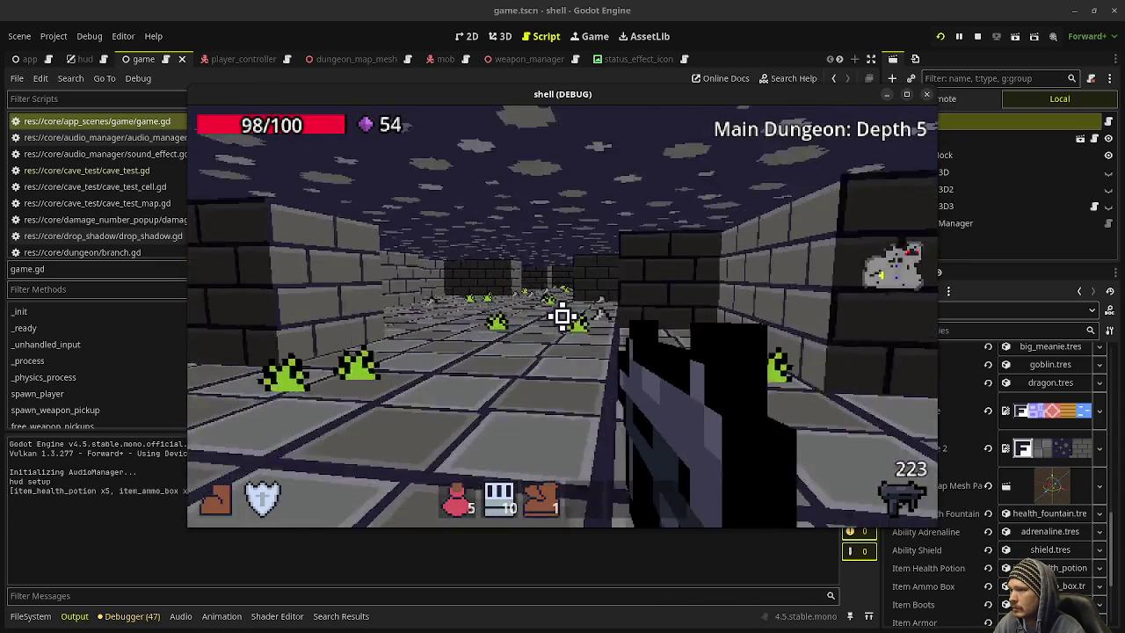
{"action": "key", "text": "w"}
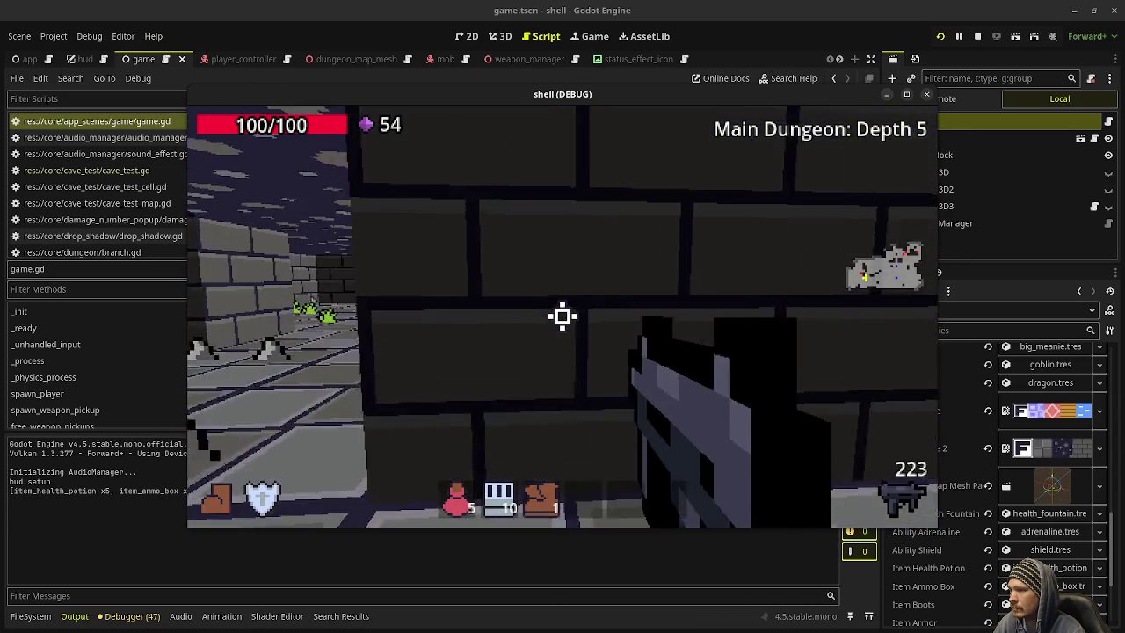
{"action": "key", "text": "w"}
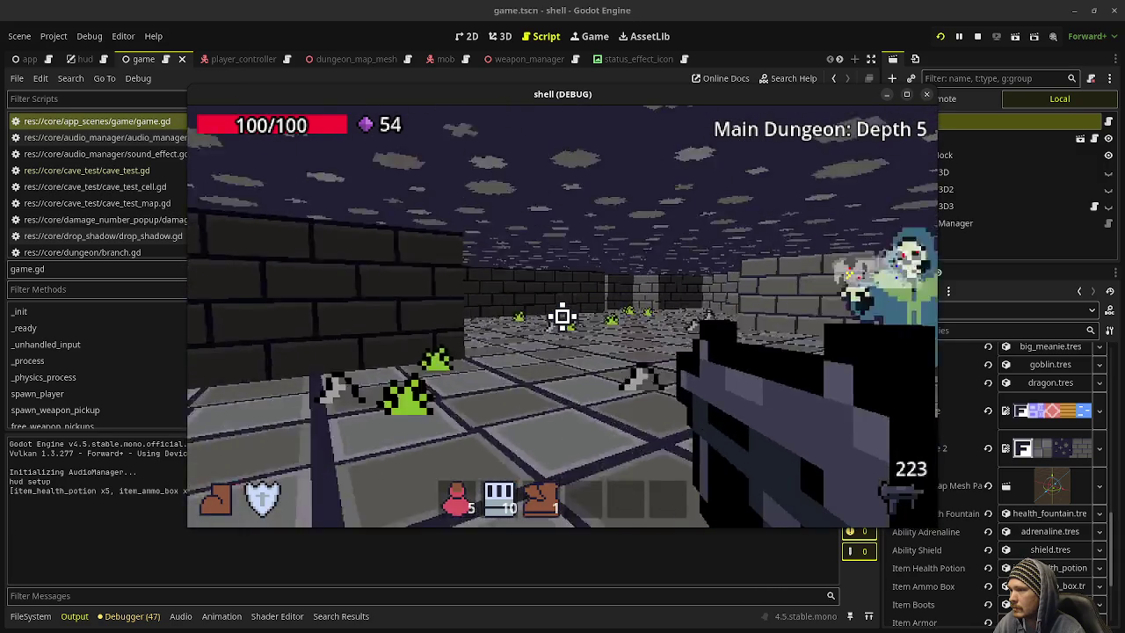
{"action": "key", "text": "w"}
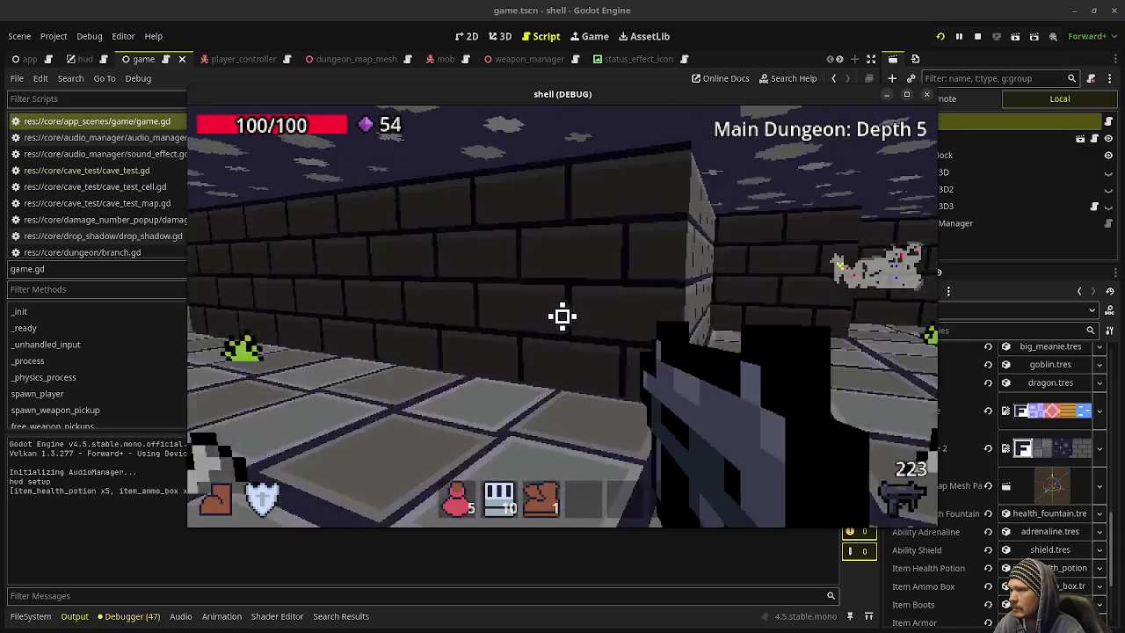
Step: Explore the brick corridors past the zombie, ghost and green slimes
{"action": "key", "text": "w"}
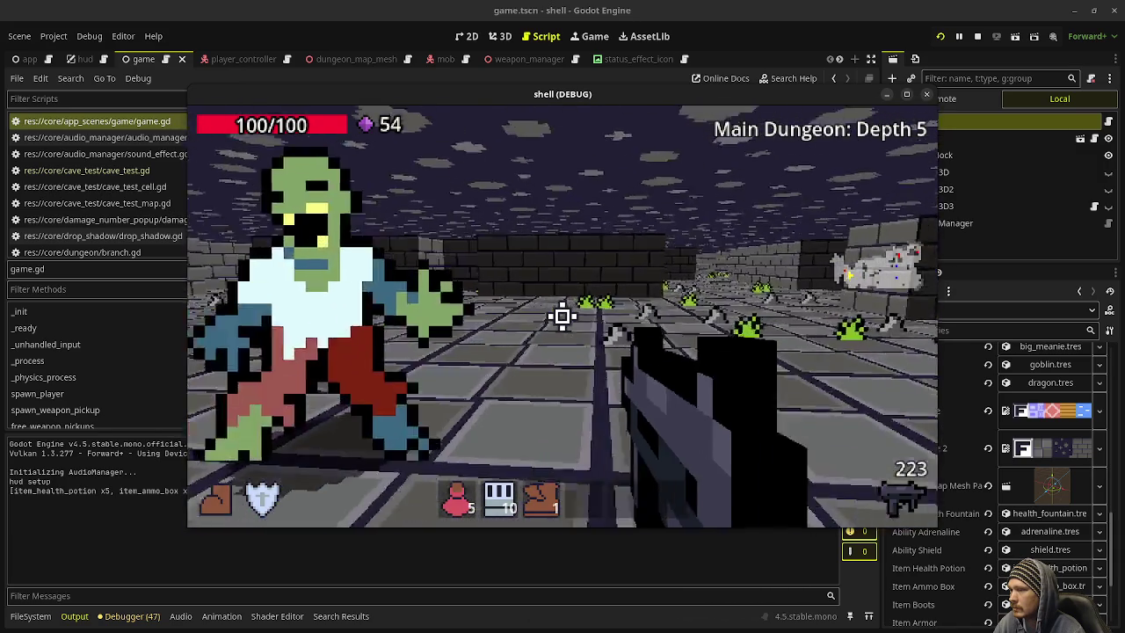
{"action": "key", "text": "w"}
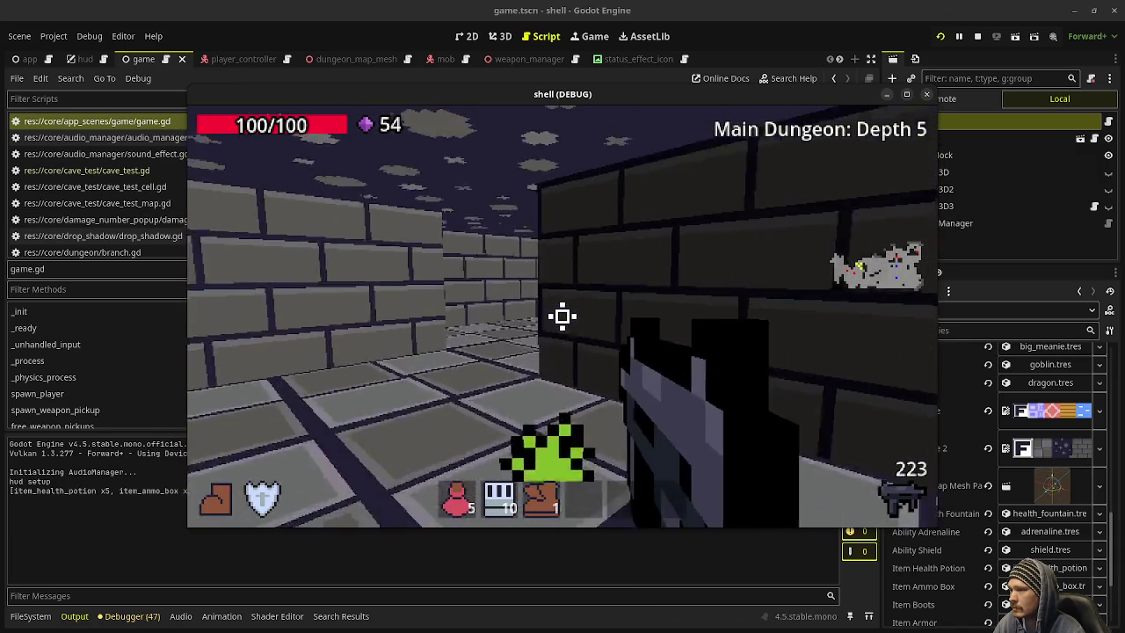
{"action": "key", "text": "w"}
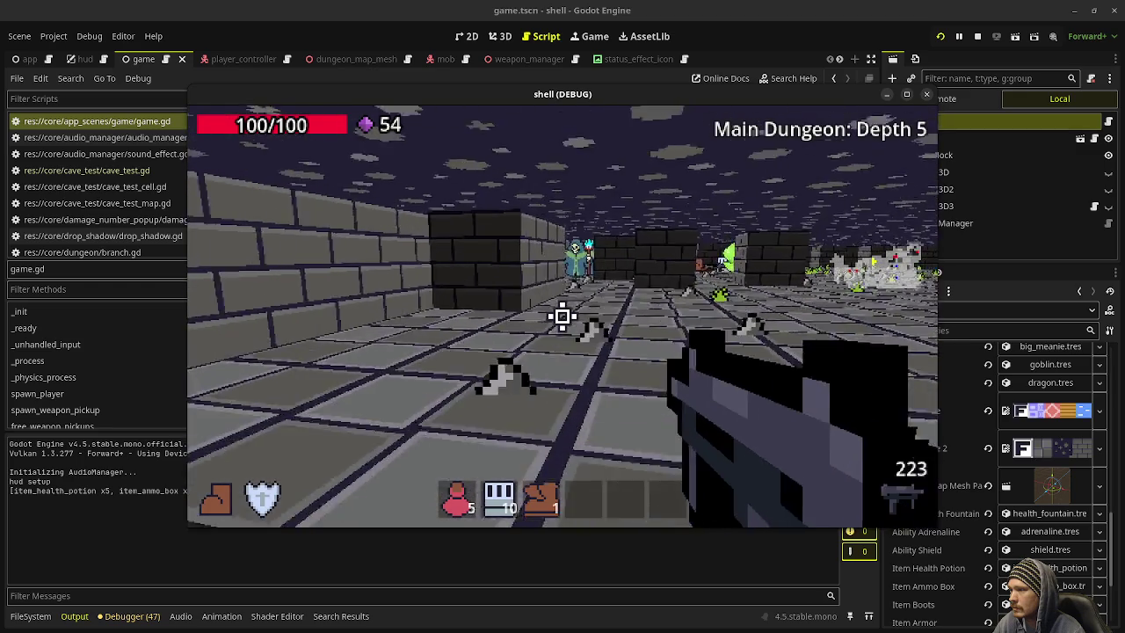
{"action": "key", "text": "w"}
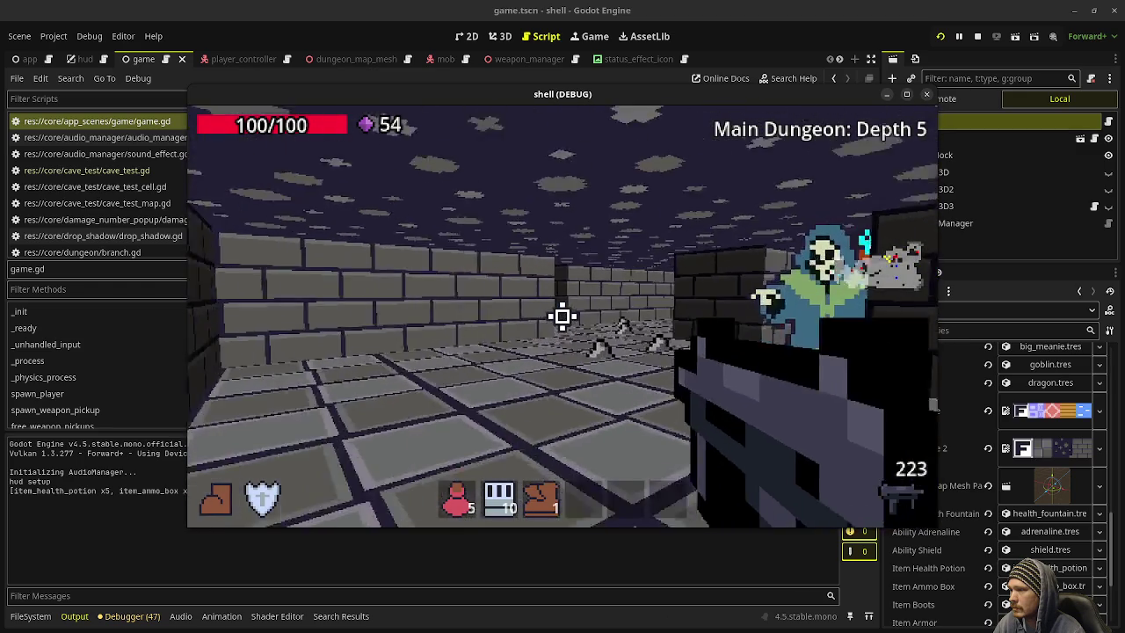
{"action": "key", "text": "w"}
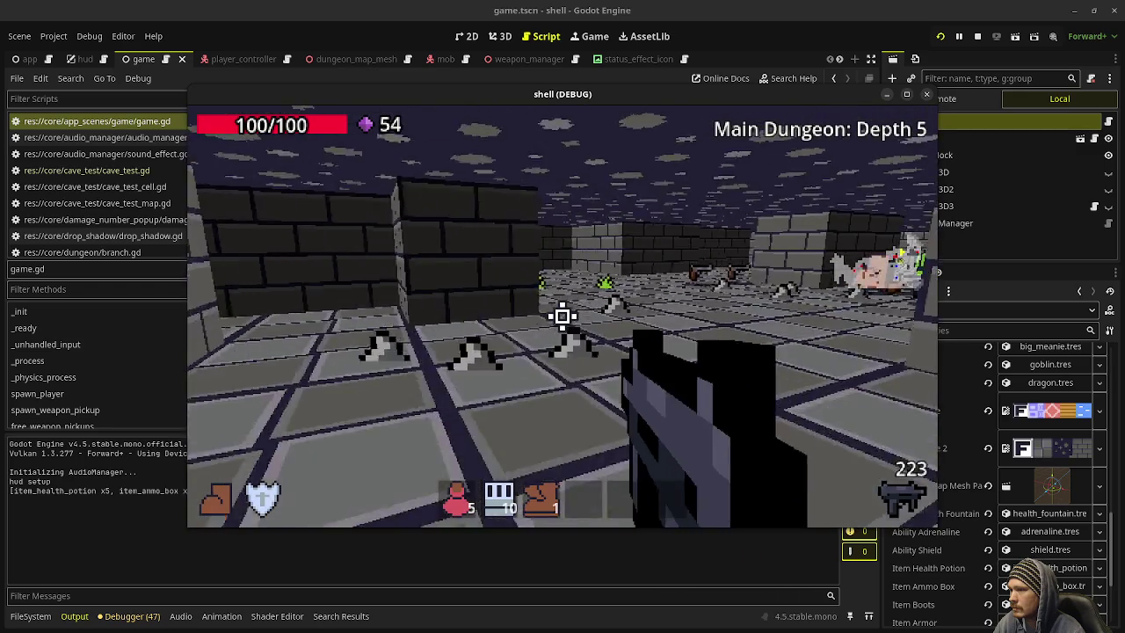
{"action": "key", "text": "w"}
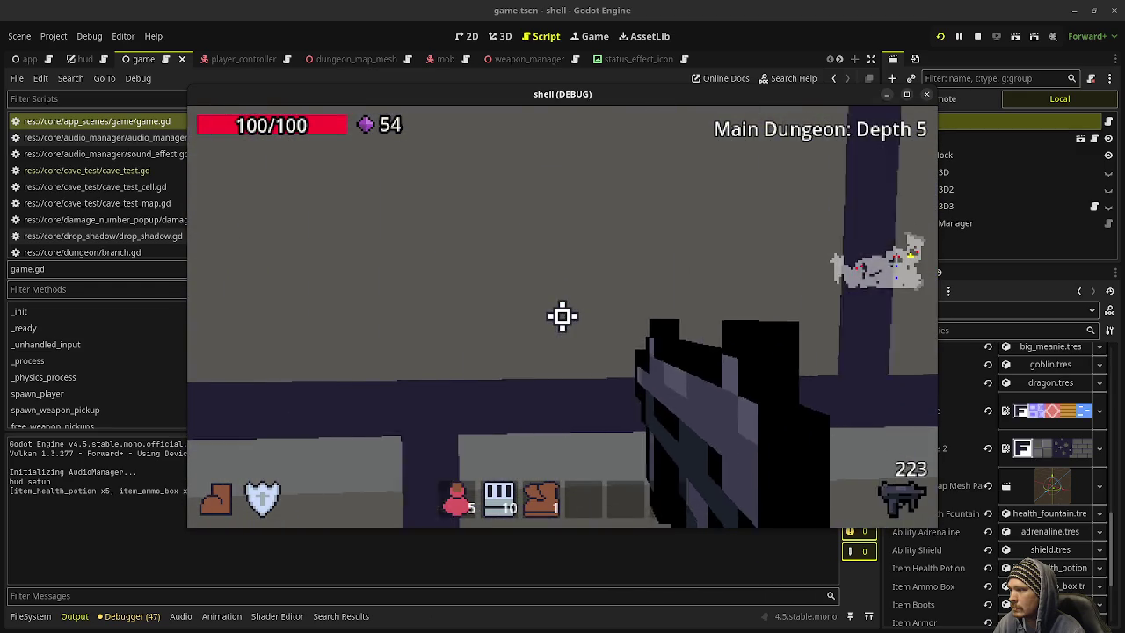
{"action": "key", "text": "w"}
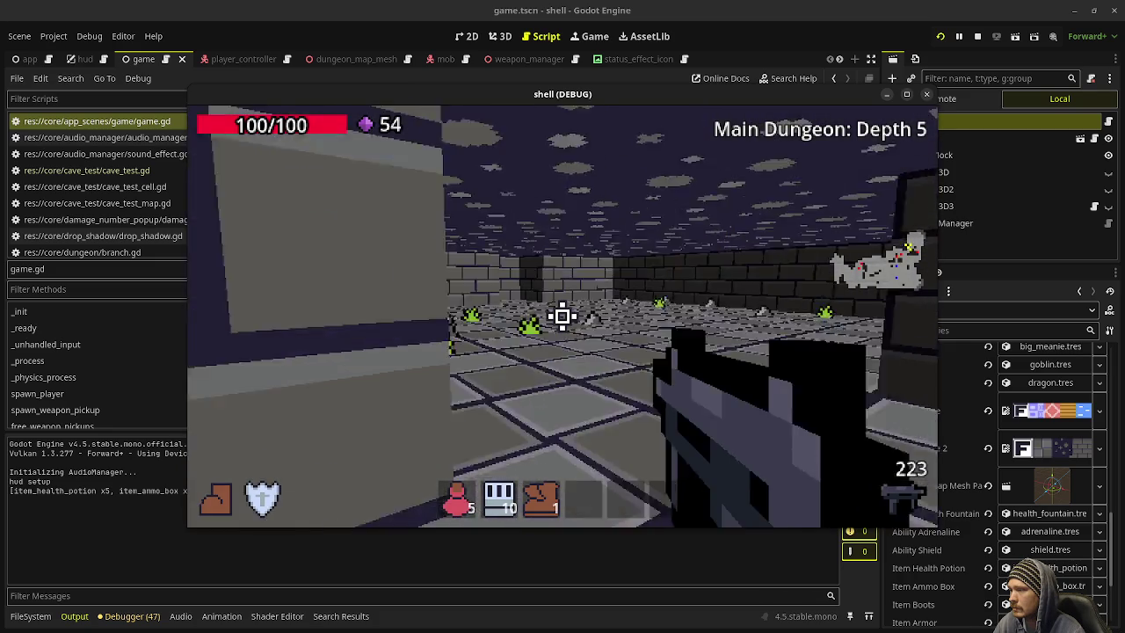
Step: Pick up the Assault Rifle and step through to Main Dungeon Depth 4
{"action": "key", "text": "w"}
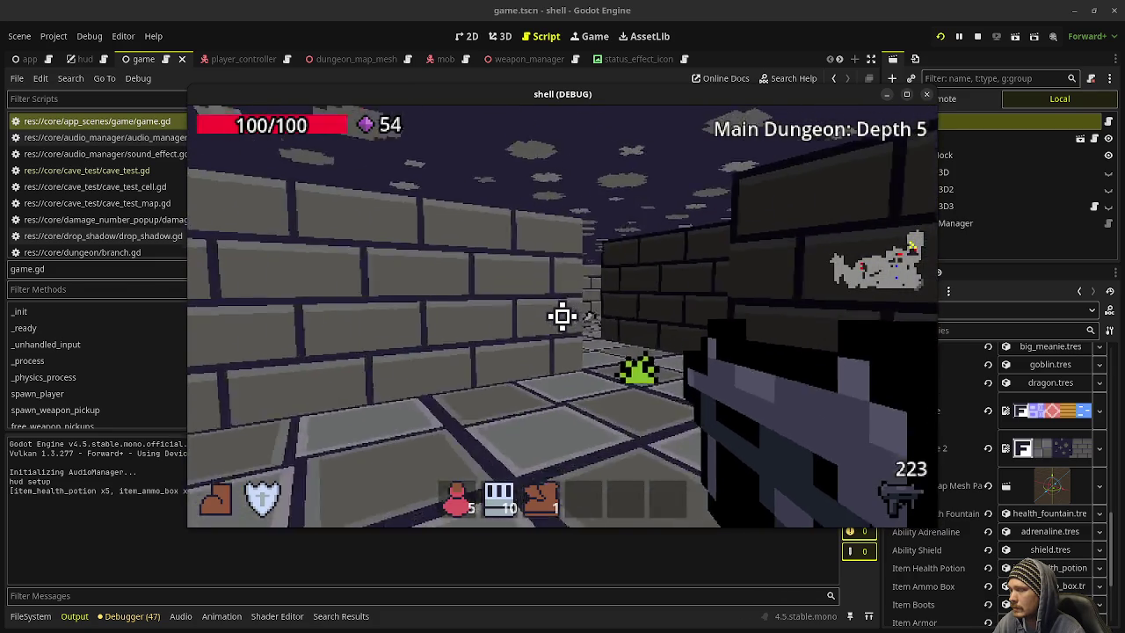
{"action": "key", "text": "w"}
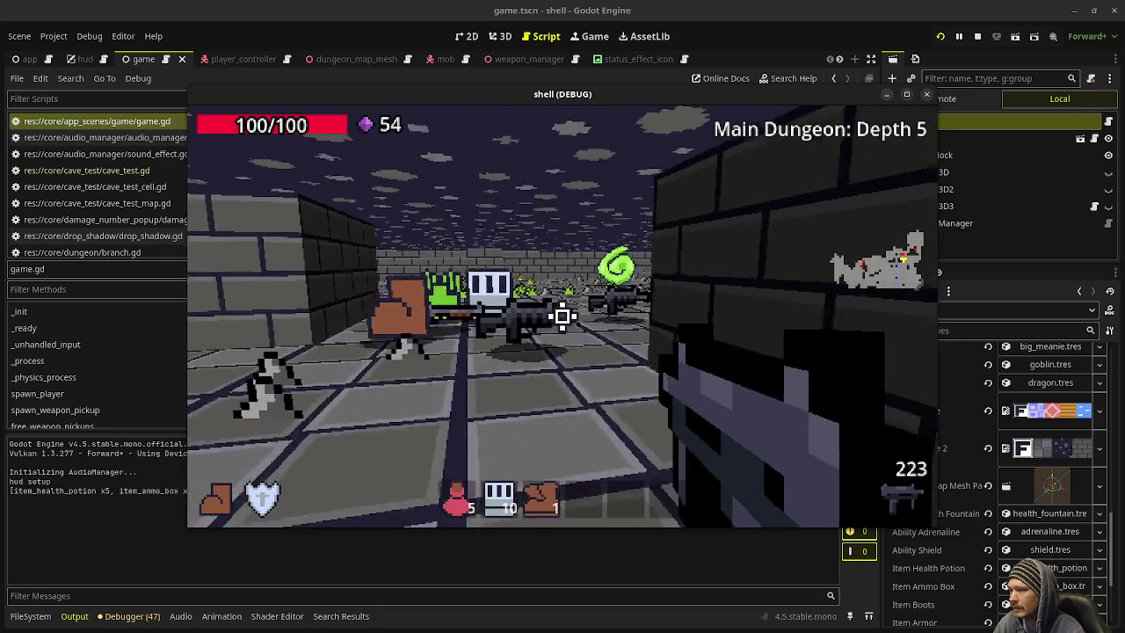
{"action": "key", "text": "w"}
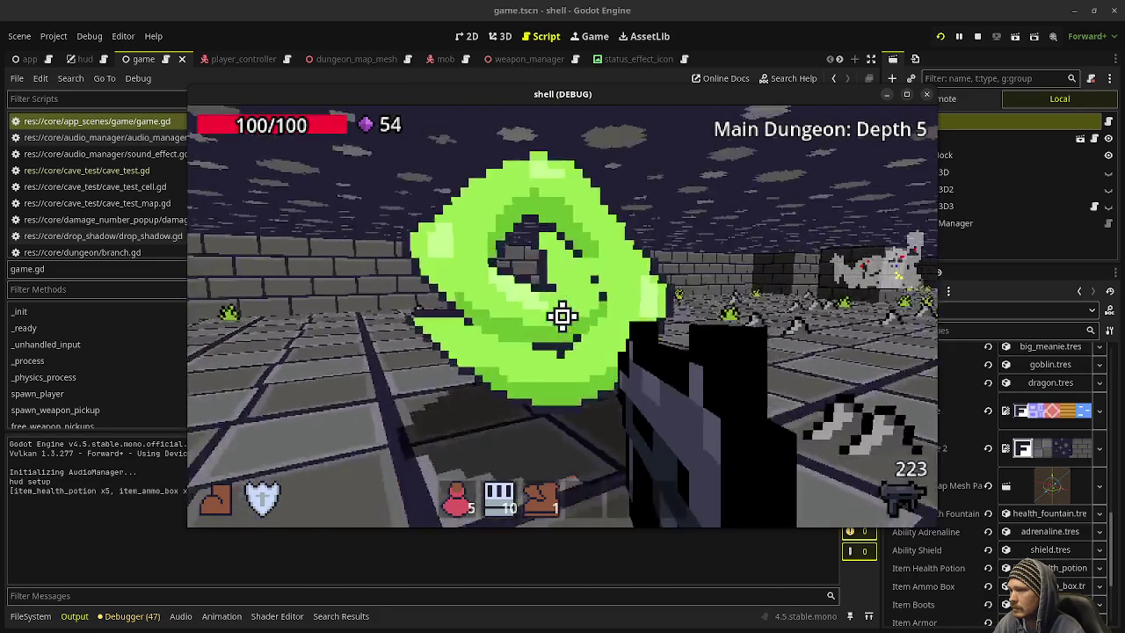
{"action": "key", "text": "w"}
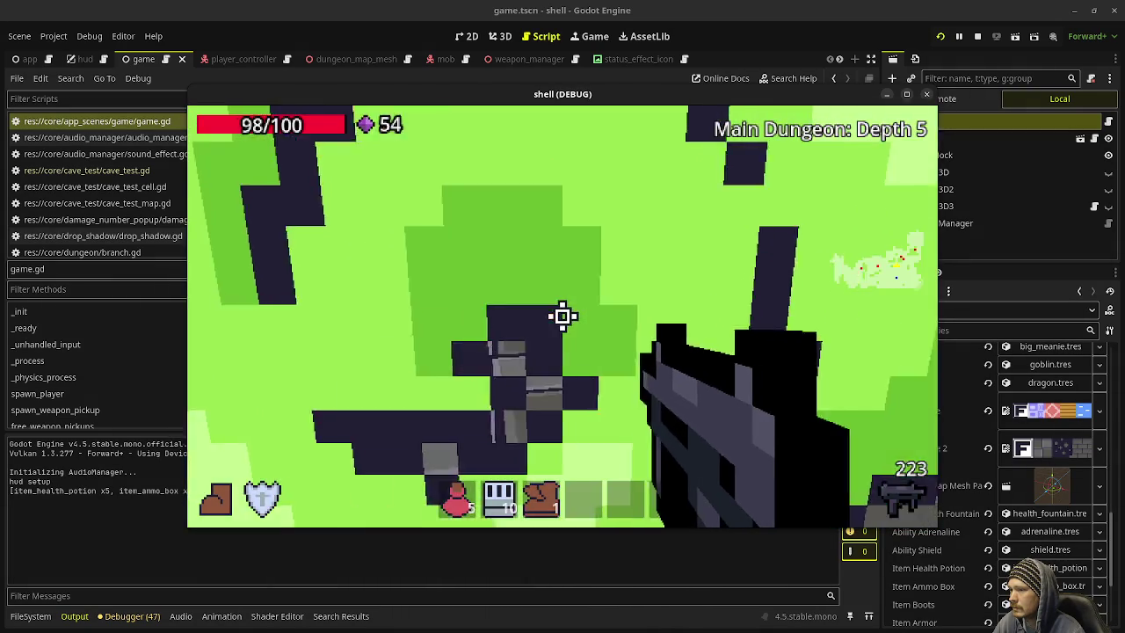
{"action": "key", "text": "w"}
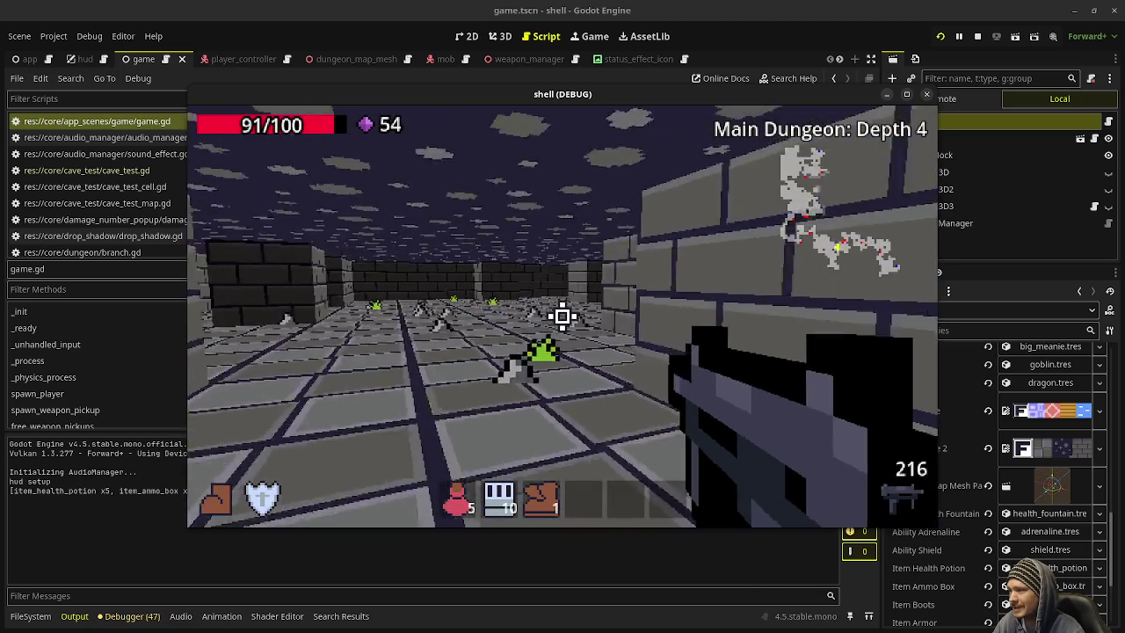
{"action": "key", "text": "w"}
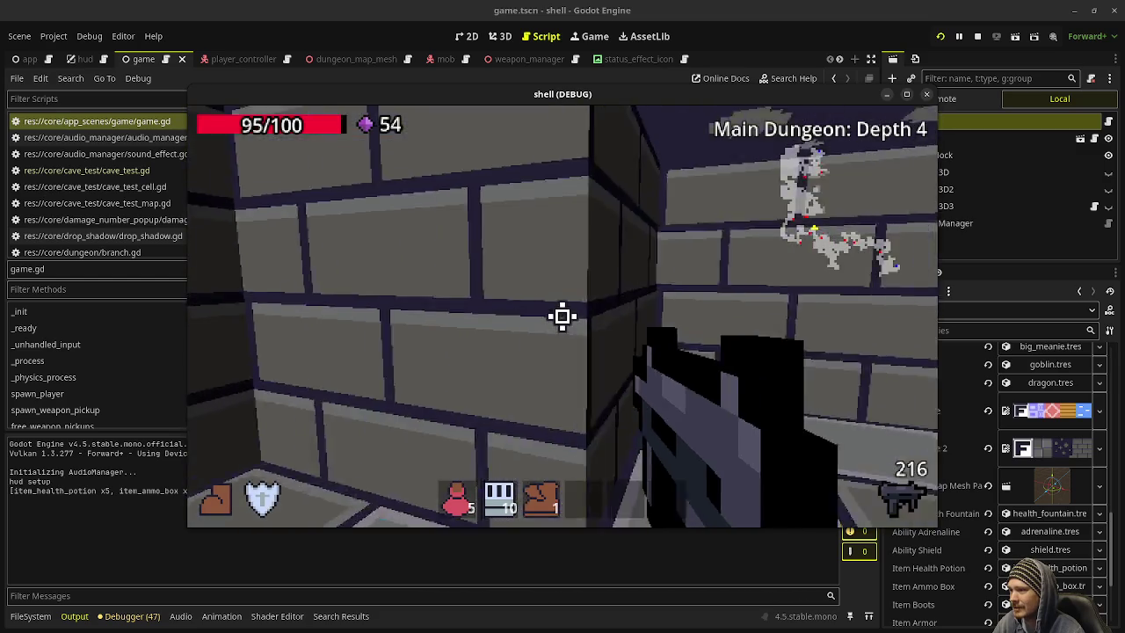
Step: Shoot the zombie, use the Q ability, collect gems up to 62, and enter the green portal
{"action": "left_click", "coordinate": [562, 316]}
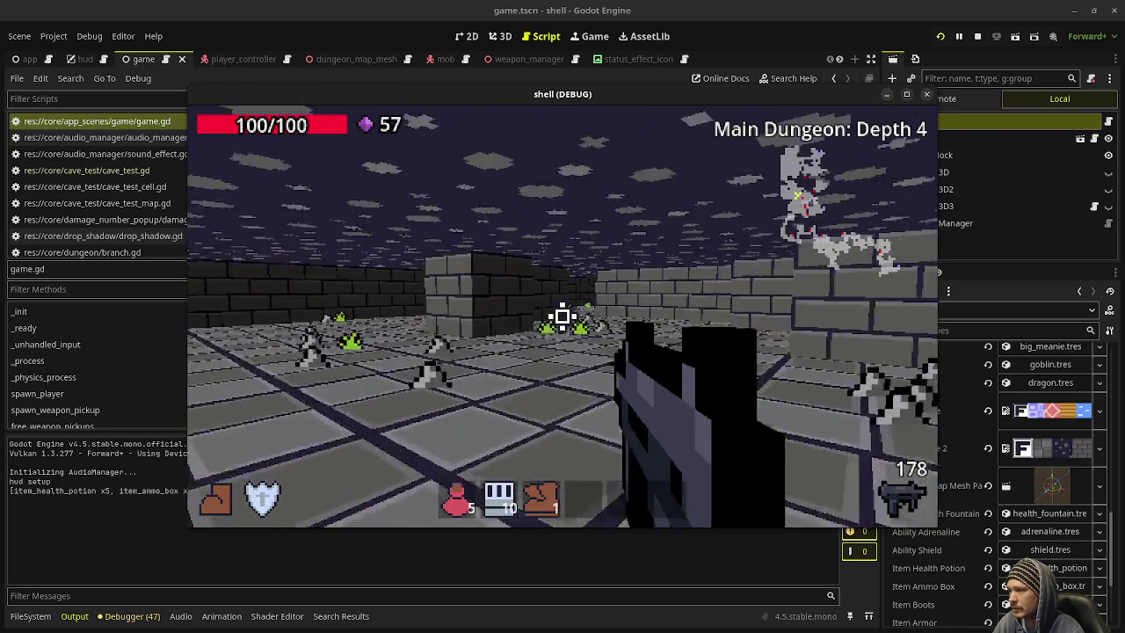
{"action": "key", "text": "q"}
{"action": "key", "text": "w"}
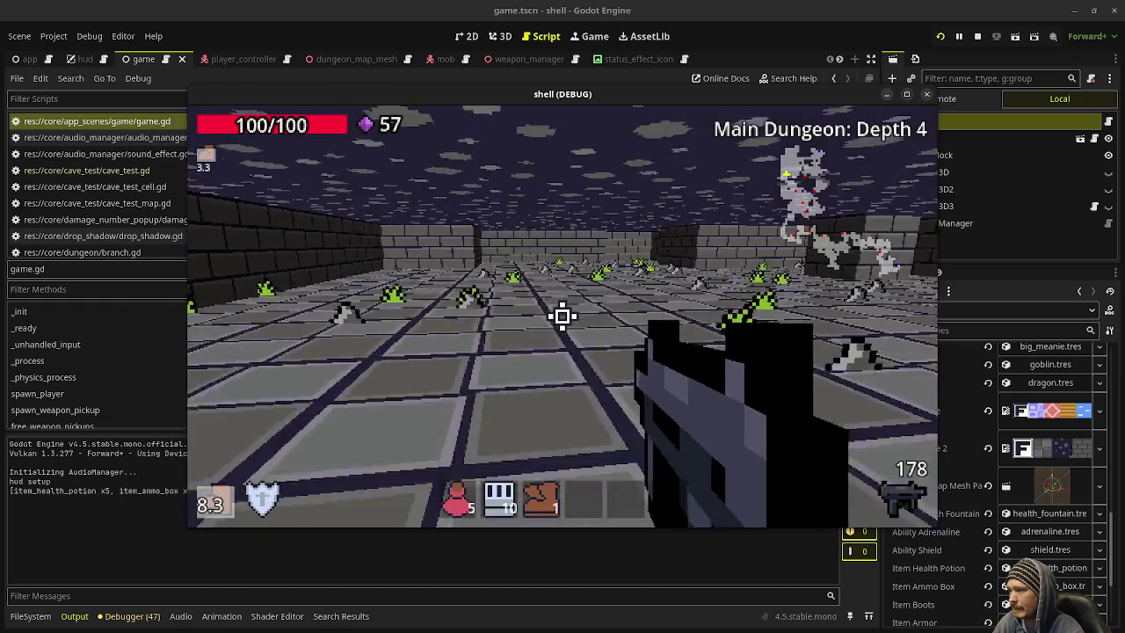
{"action": "key", "text": "w"}
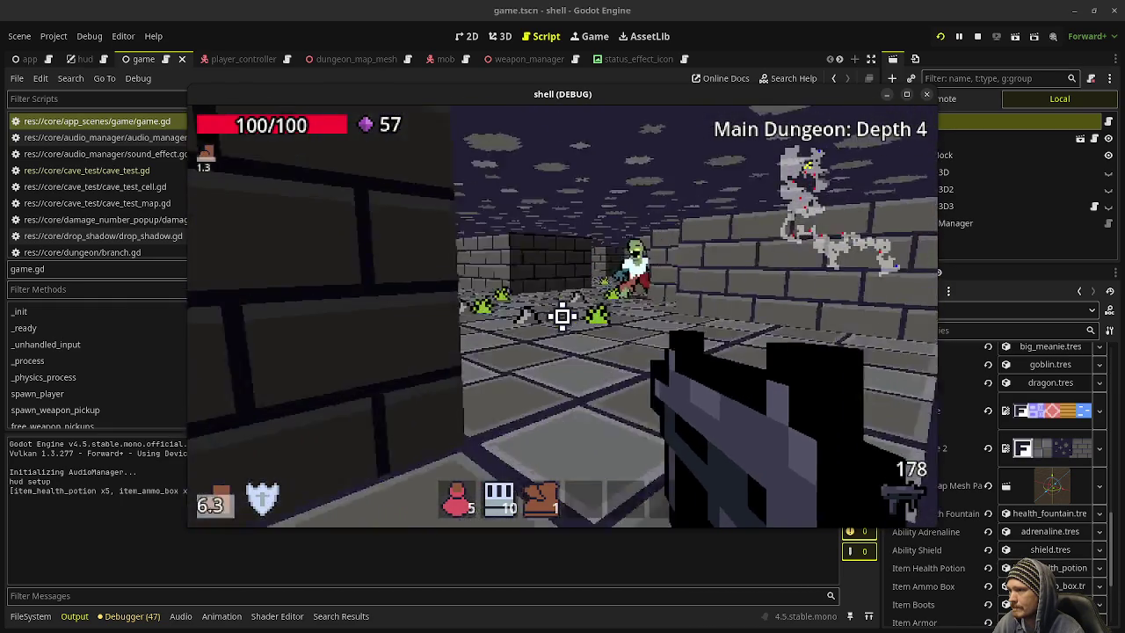
{"action": "key", "text": "w"}
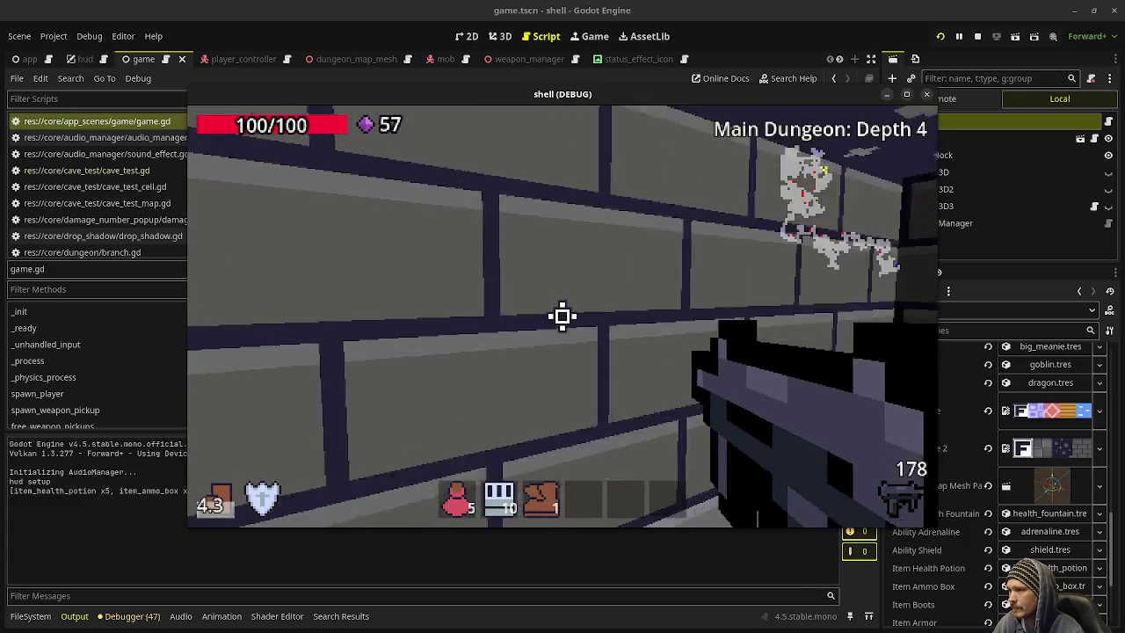
{"action": "key", "text": "w"}
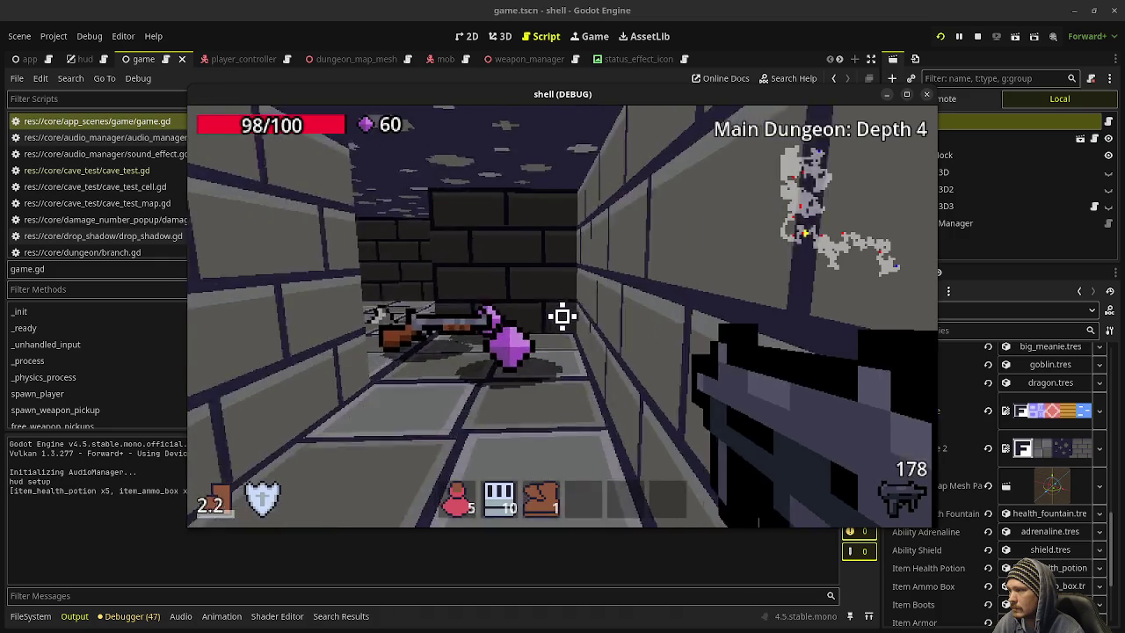
{"action": "mouse_move", "coordinate": [562, 316]}
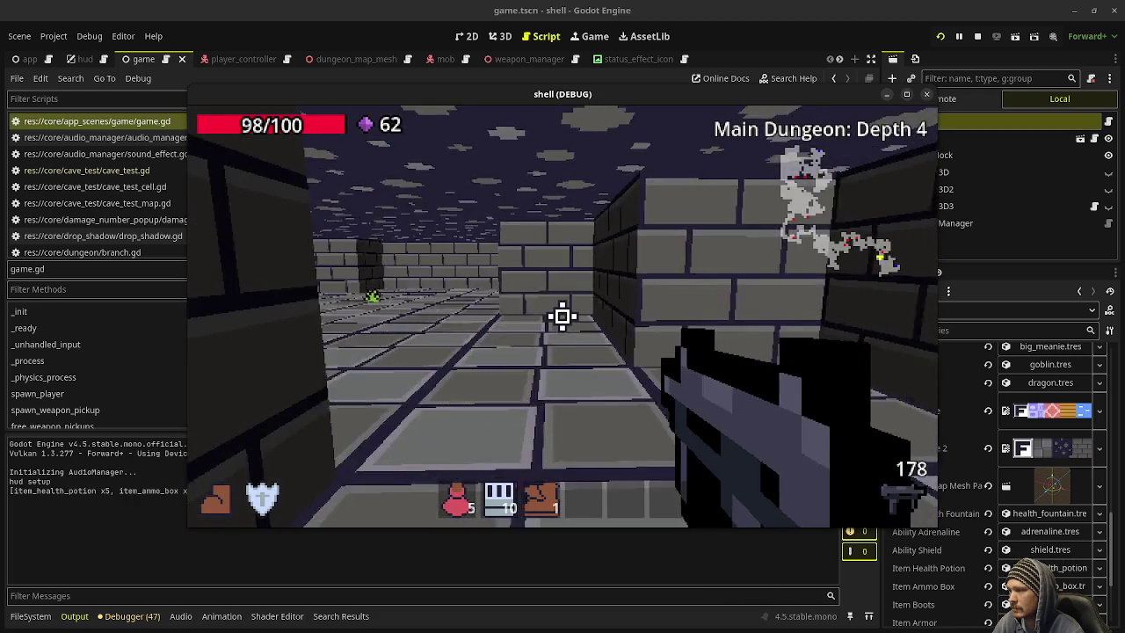
{"action": "key", "text": "w"}
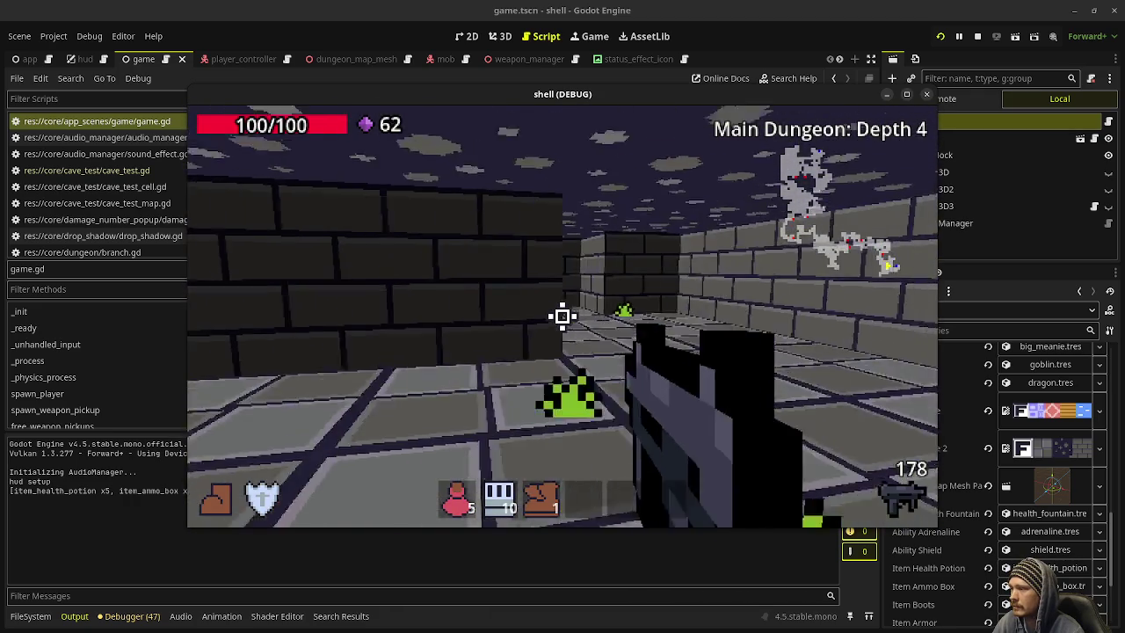
{"action": "key", "text": "w"}
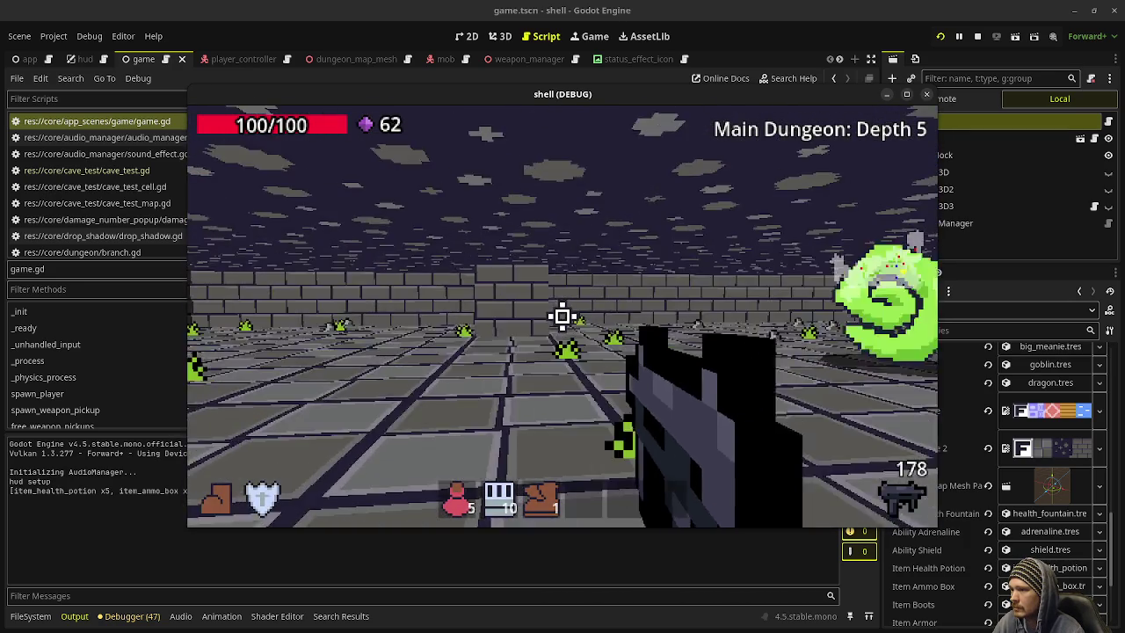
Step: Fight the room's skeleton mage and goblins, reloading from the ammo boxes with key 2
{"action": "key", "text": "w"}
{"action": "key", "text": "w"}
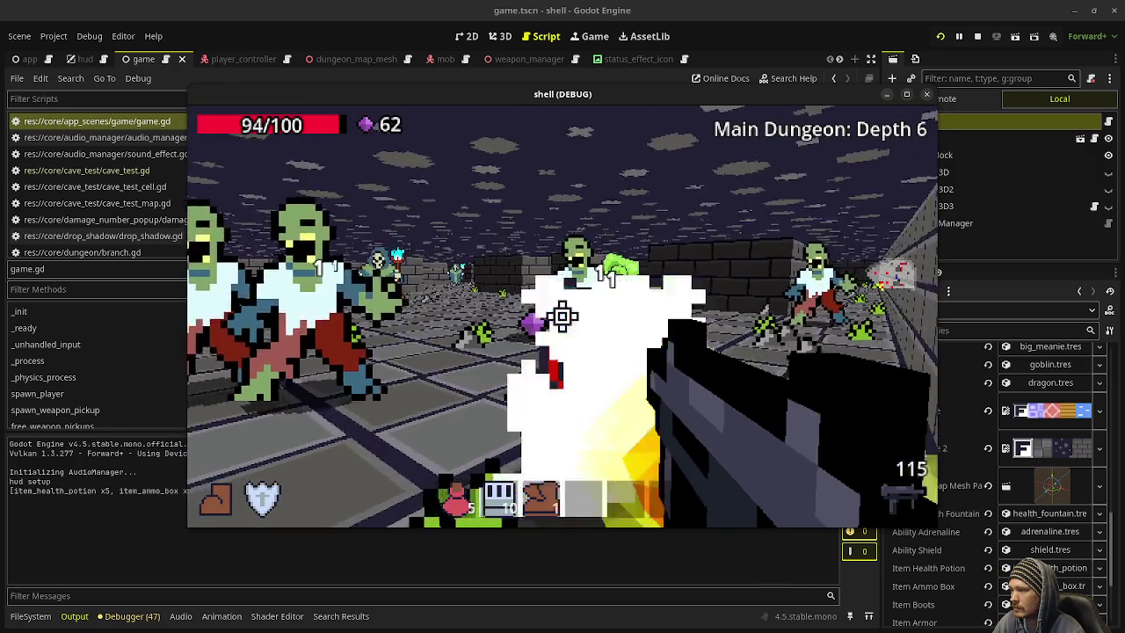
{"action": "left_click", "coordinate": [563, 317]}
{"action": "left_click", "coordinate": [563, 316]}
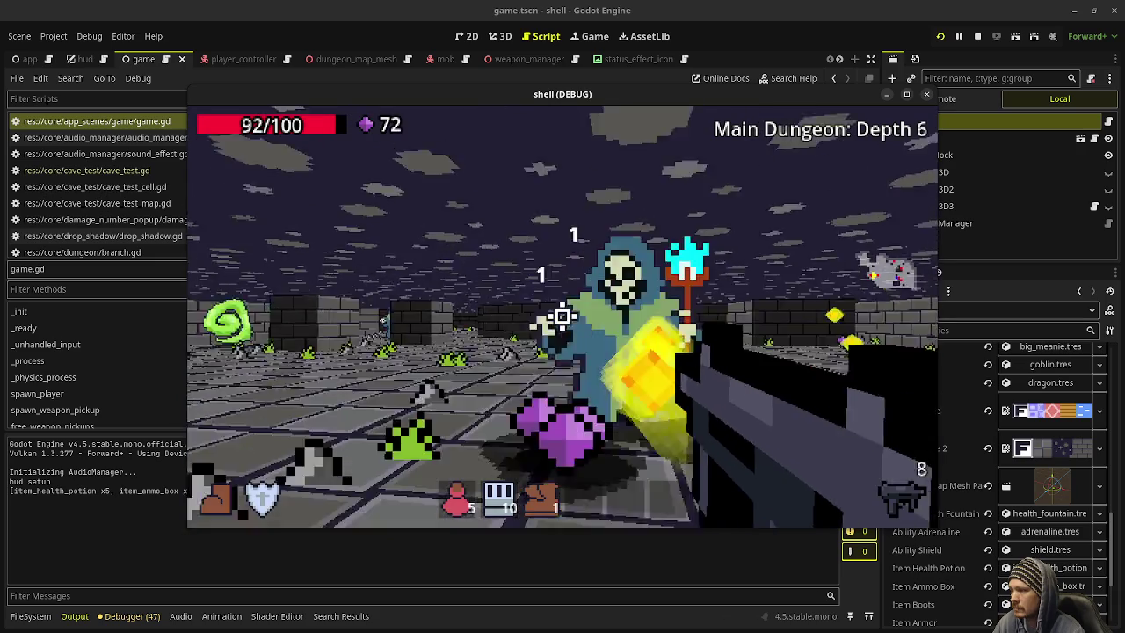
{"action": "key", "text": "2"}
{"action": "key", "text": "2"}
{"action": "key", "text": "2"}
{"action": "left_click", "coordinate": [562, 316]}
{"action": "left_click", "coordinate": [562, 316]}
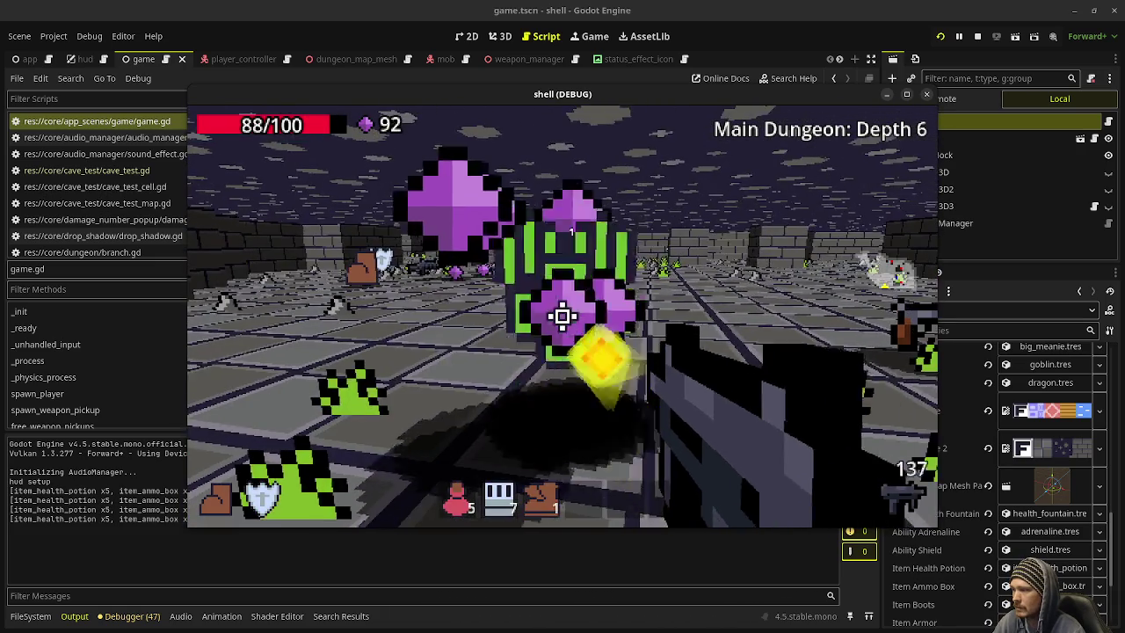
Step: Collect the dropped gems, walk the corridor and grab the green pickup to restore health to 100/100
{"action": "key", "text": "w"}
{"action": "key", "text": "w"}
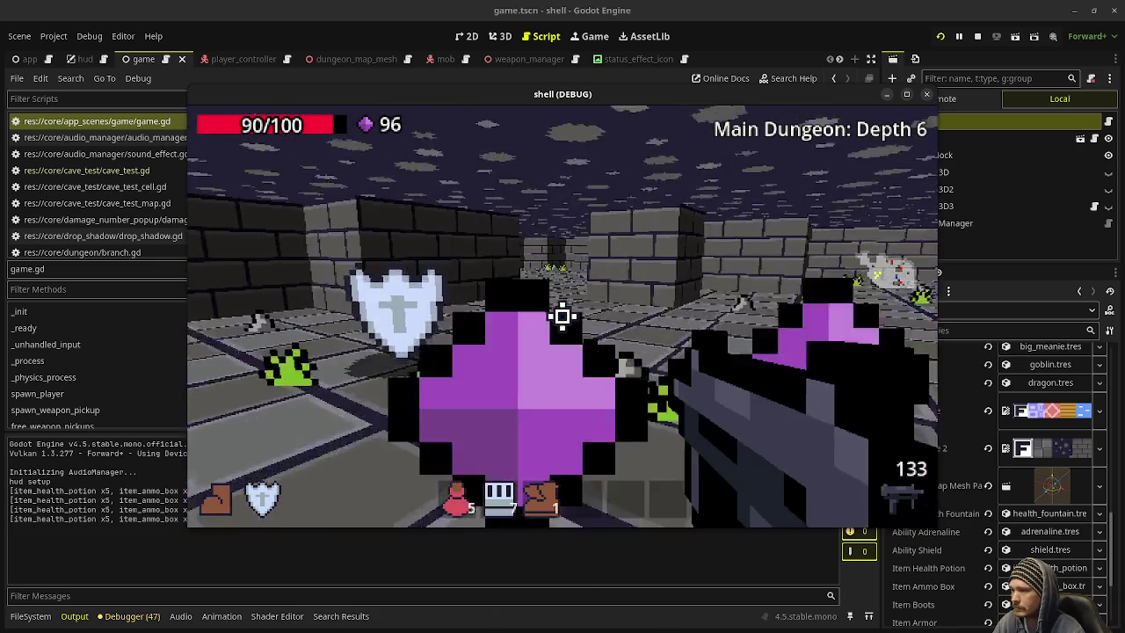
{"action": "key", "text": "w"}
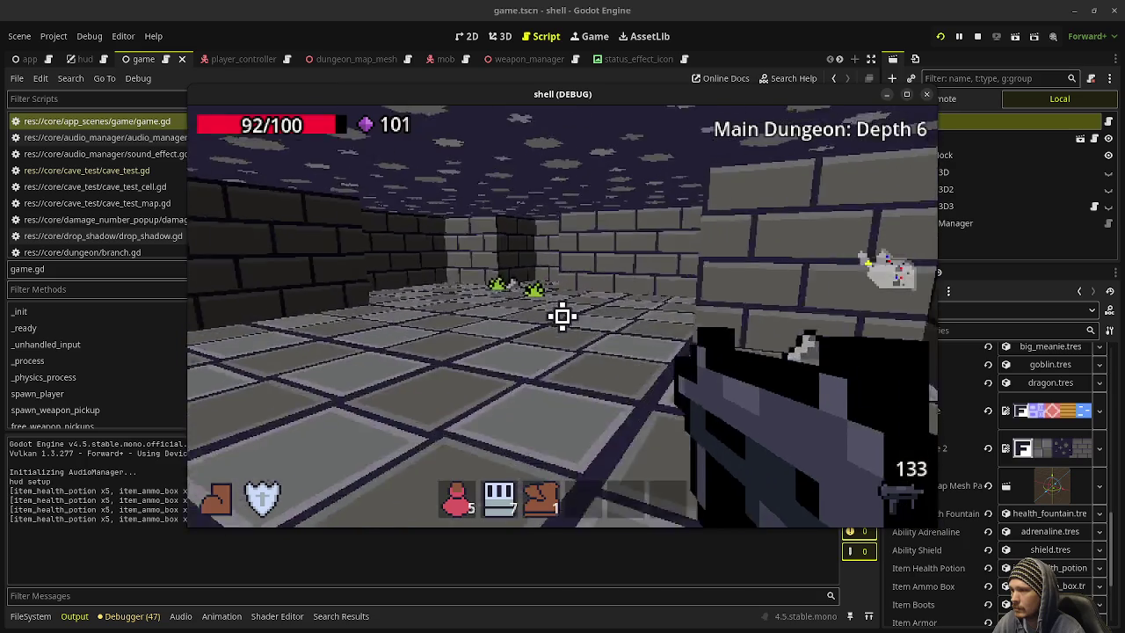
{"action": "key", "text": "w"}
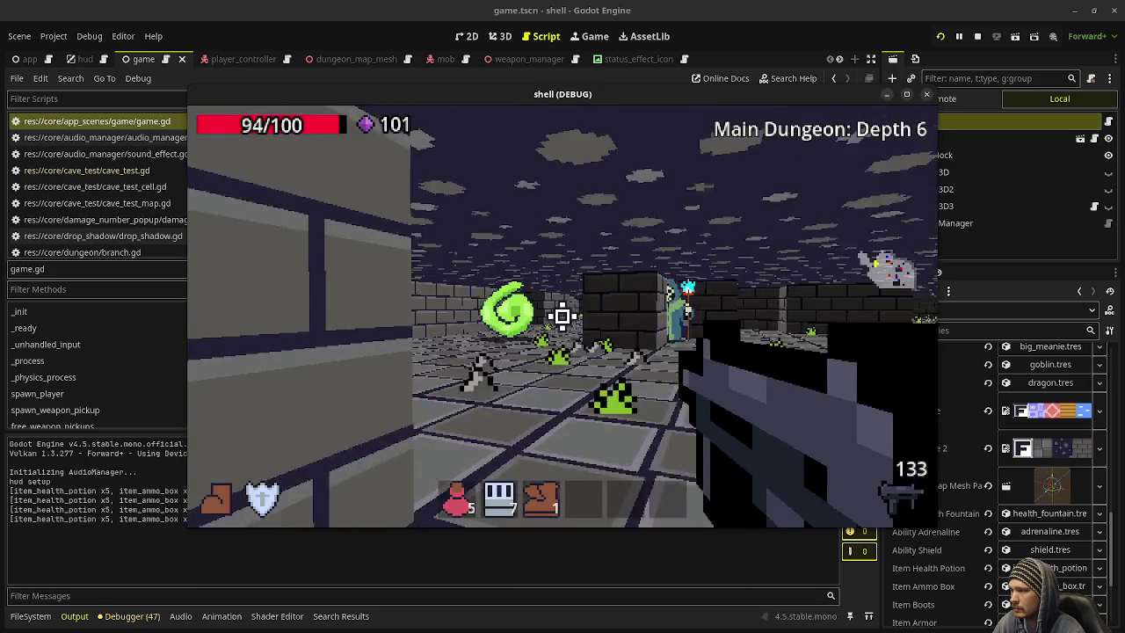
{"action": "key", "text": "w"}
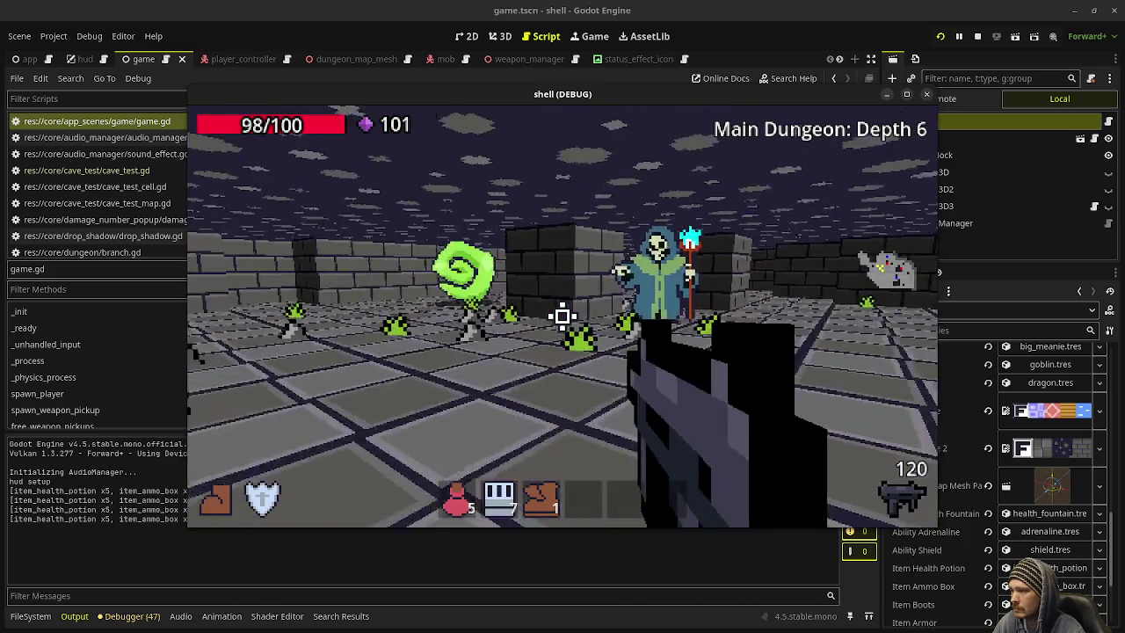
{"action": "key", "text": "w"}
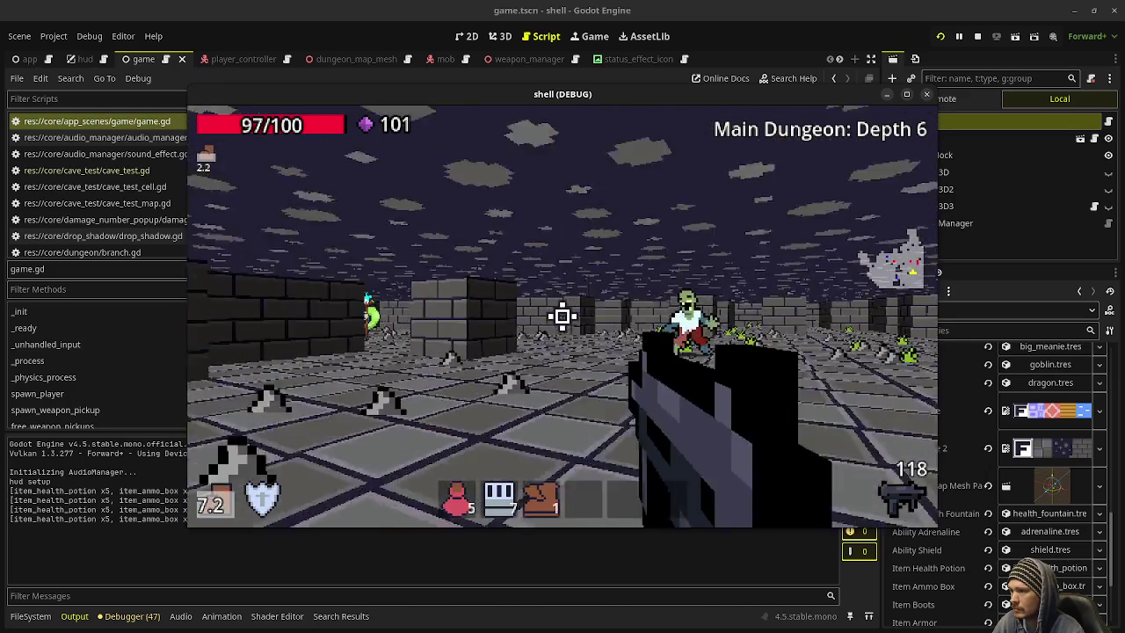
{"action": "key", "text": "w"}
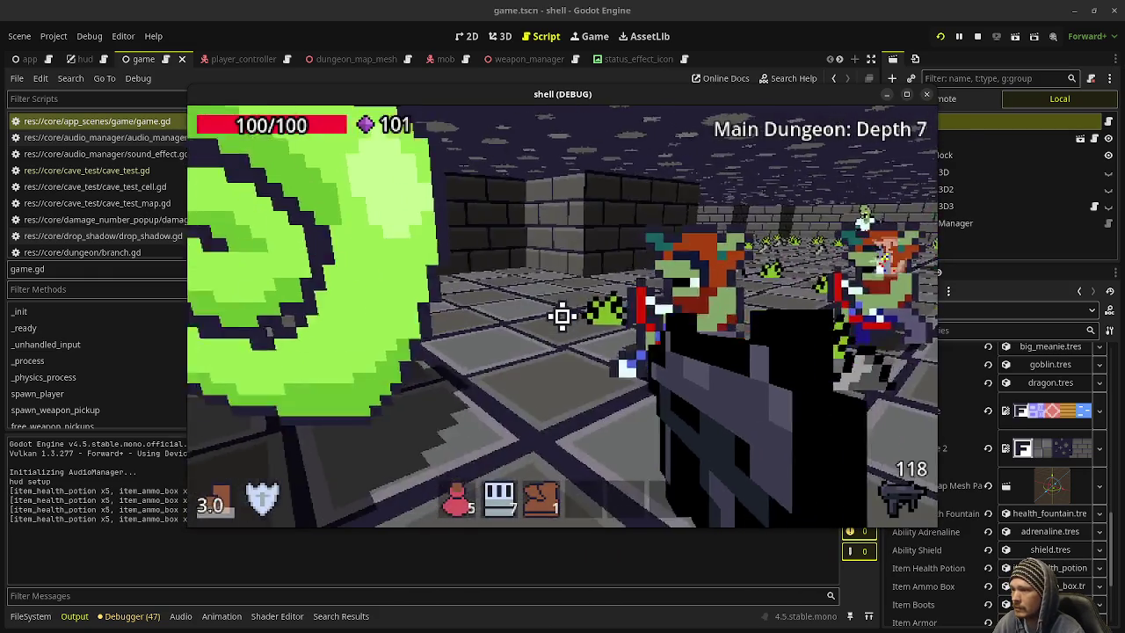
Step: Shoot the enemies in Temple: Depth 1, then stop the debug run
{"action": "left_click", "coordinate": [562, 317]}
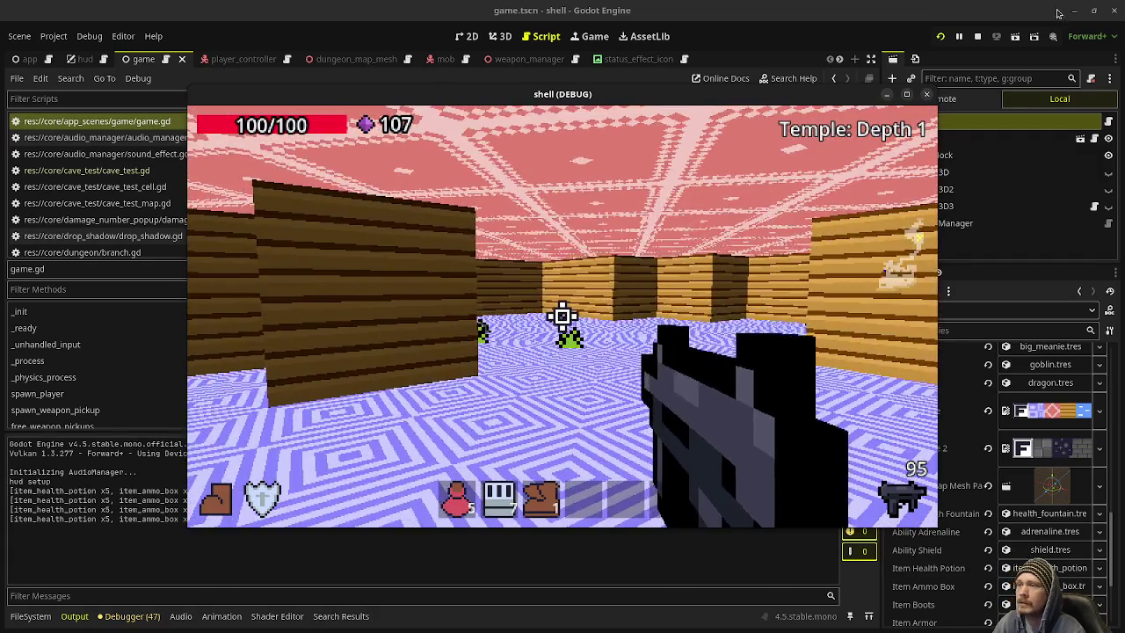
{"action": "left_click", "coordinate": [977, 36]}
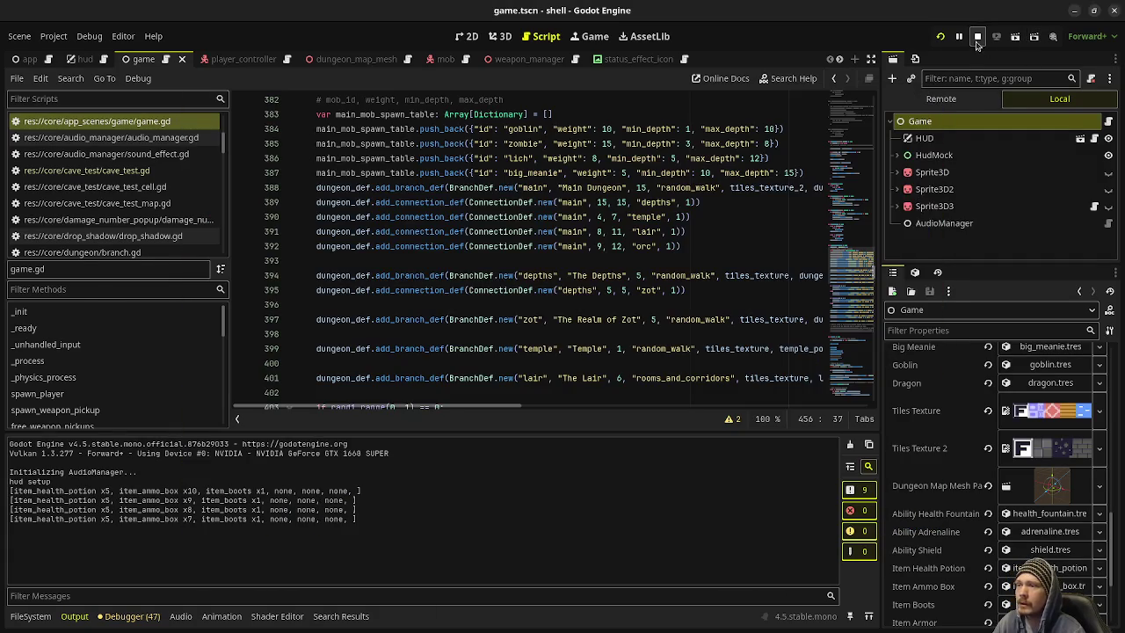
Step: Save, then uncomment the spawn_player call in game.gd
{"action": "key", "text": "ctrl+s"}
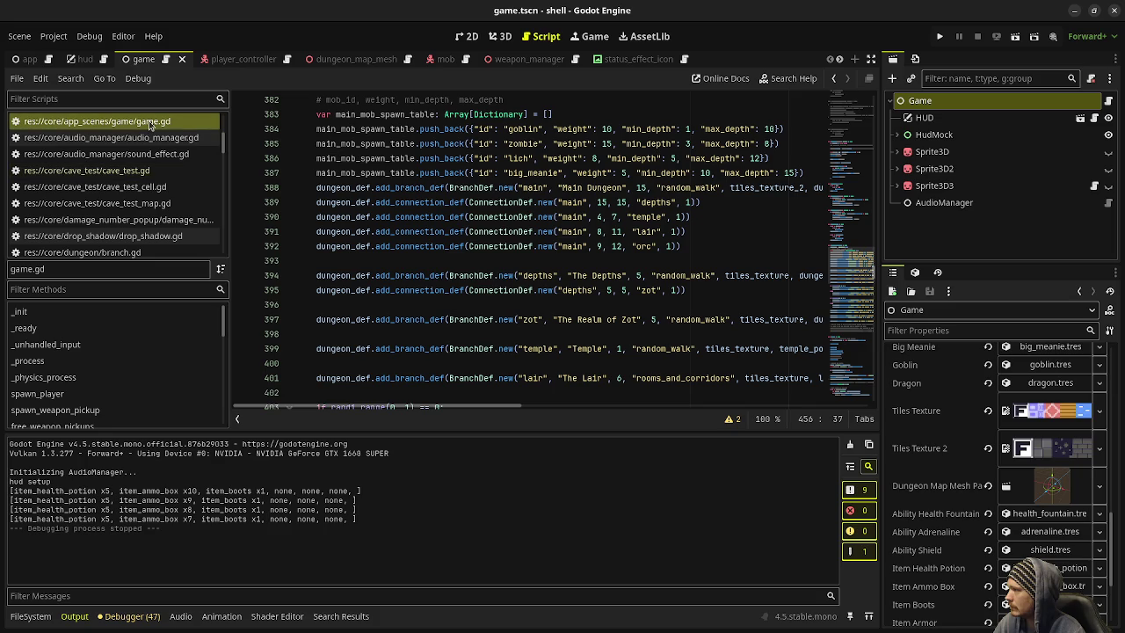
{"action": "scroll", "coordinate": [413, 286], "scroll_direction": "up", "scroll_amount": 20}
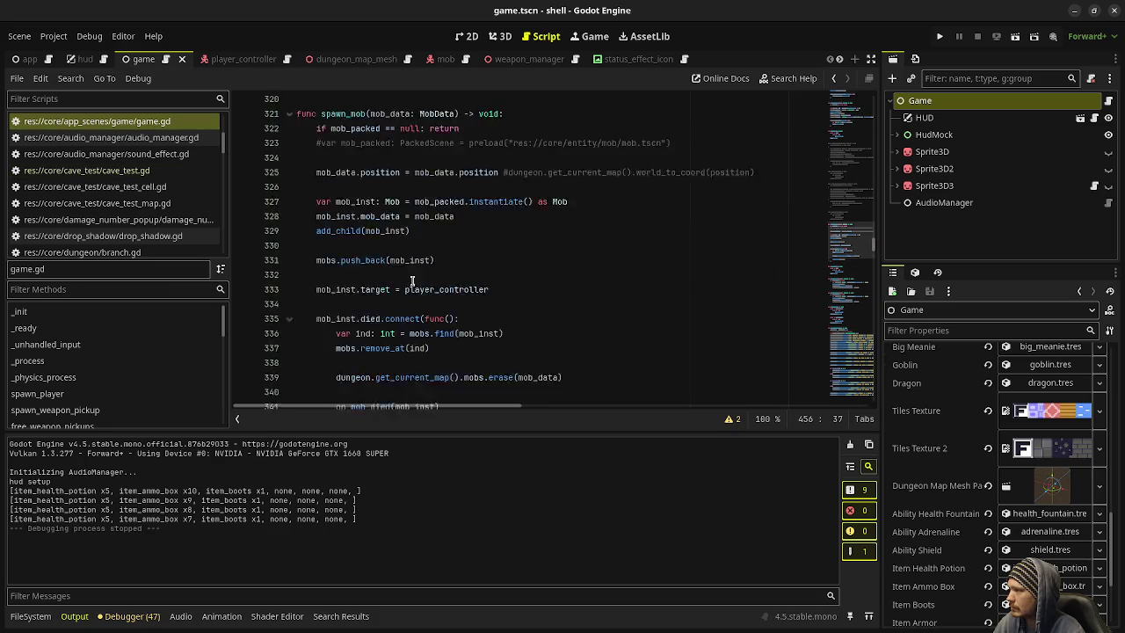
{"action": "scroll", "coordinate": [441, 284], "scroll_direction": "up", "scroll_amount": 20}
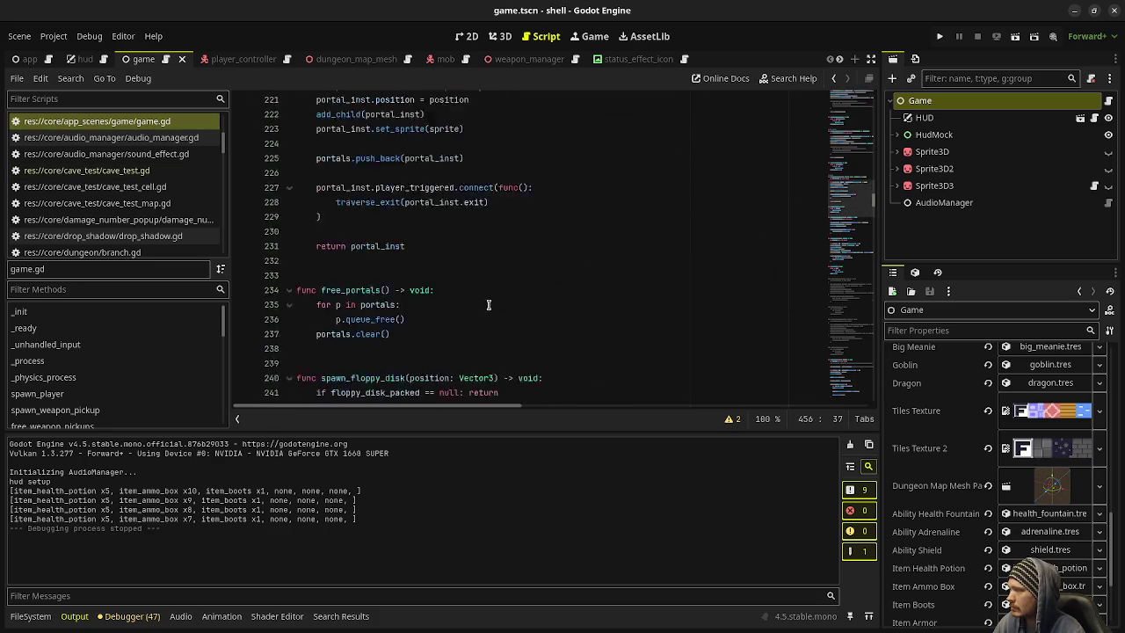
{"action": "scroll", "coordinate": [584, 302], "scroll_direction": "up", "scroll_amount": 20}
{"action": "scroll", "coordinate": [527, 297], "scroll_direction": "down", "scroll_amount": 15}
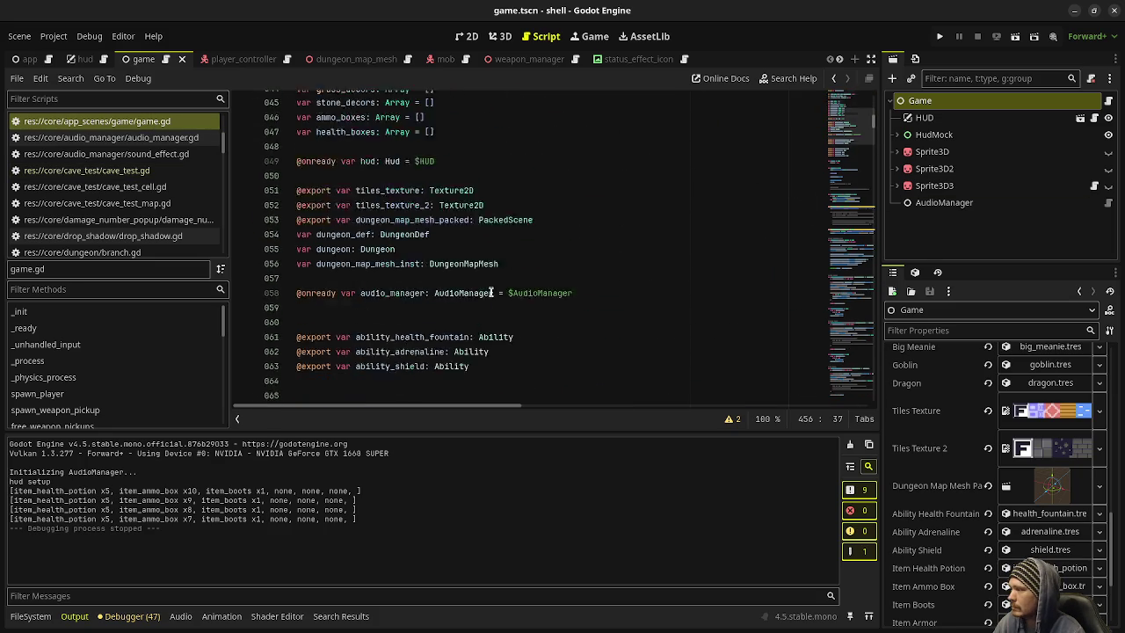
{"action": "scroll", "coordinate": [395, 280], "scroll_direction": "up", "scroll_amount": 2}
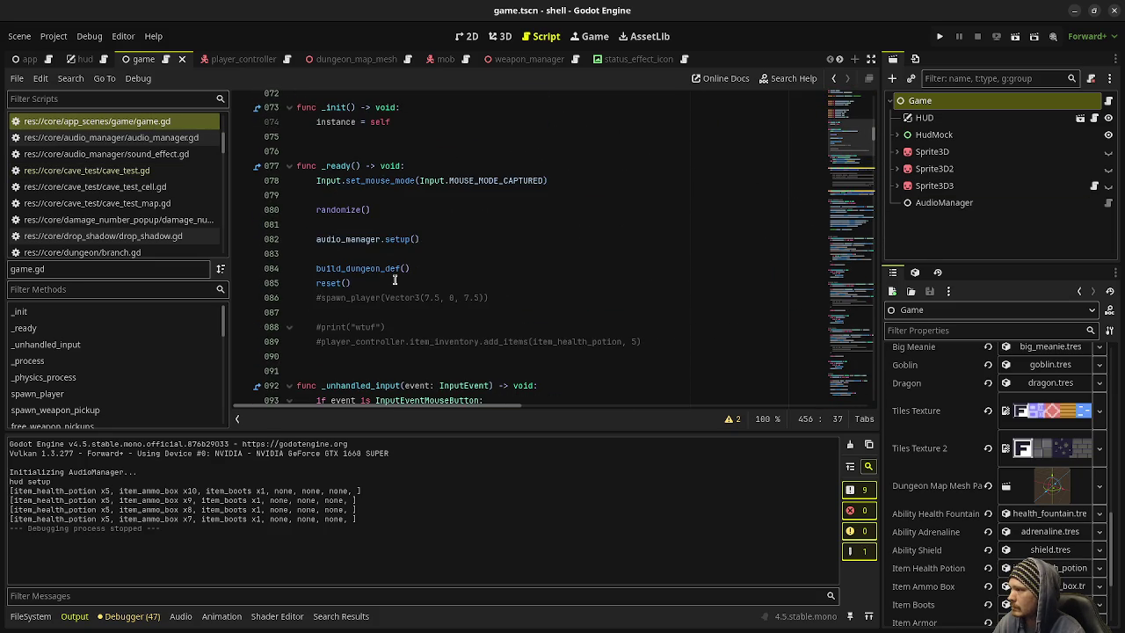
{"action": "left_click", "coordinate": [317, 298]}
{"action": "key", "text": "ctrl+k"}
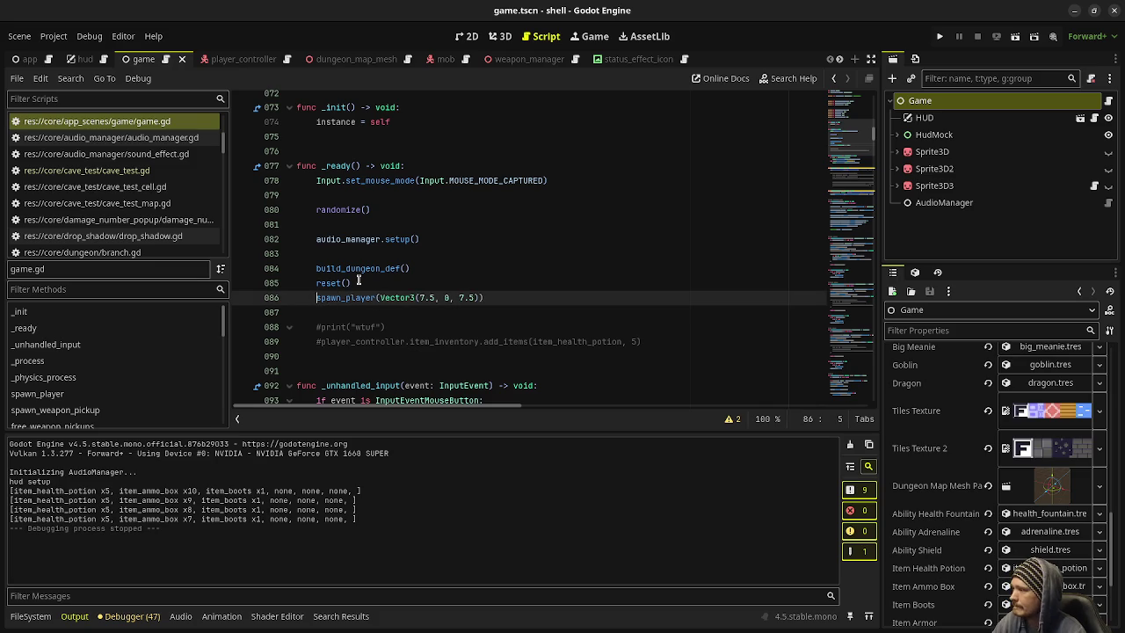
Step: Comment out the dungeon build and reset calls, _process and _physics_process
{"action": "left_click_drag", "start_coordinate": [358, 281], "coordinate": [316, 268]}
{"action": "key", "text": "ctrl+k"}
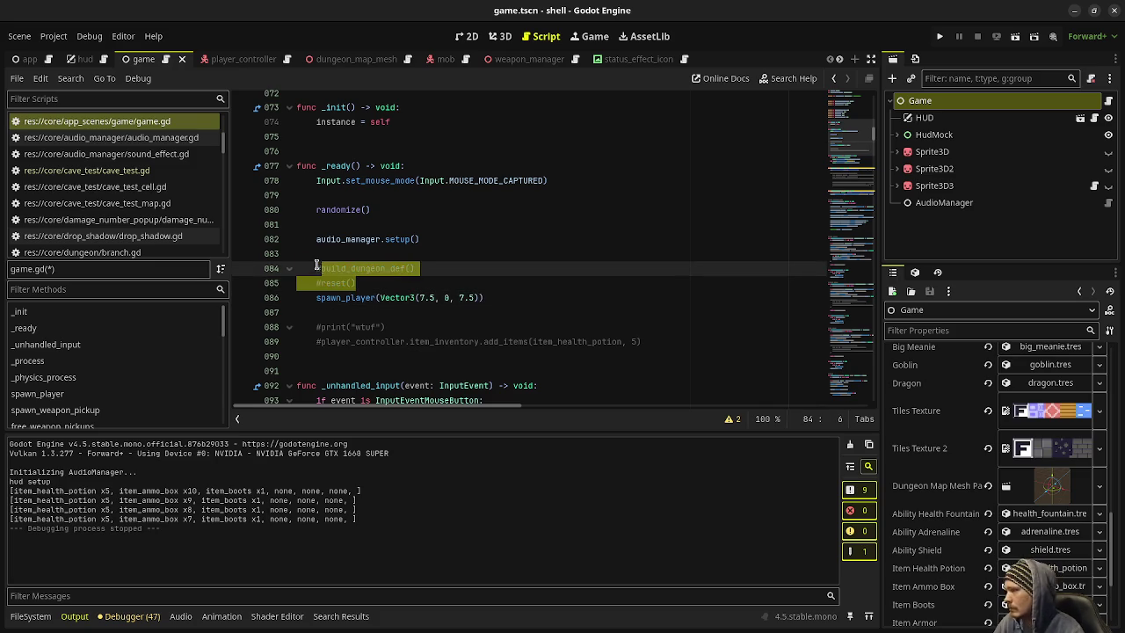
{"action": "scroll", "coordinate": [325, 277], "scroll_direction": "down", "scroll_amount": 5}
{"action": "left_click_drag", "start_coordinate": [349, 282], "coordinate": [276, 264]}
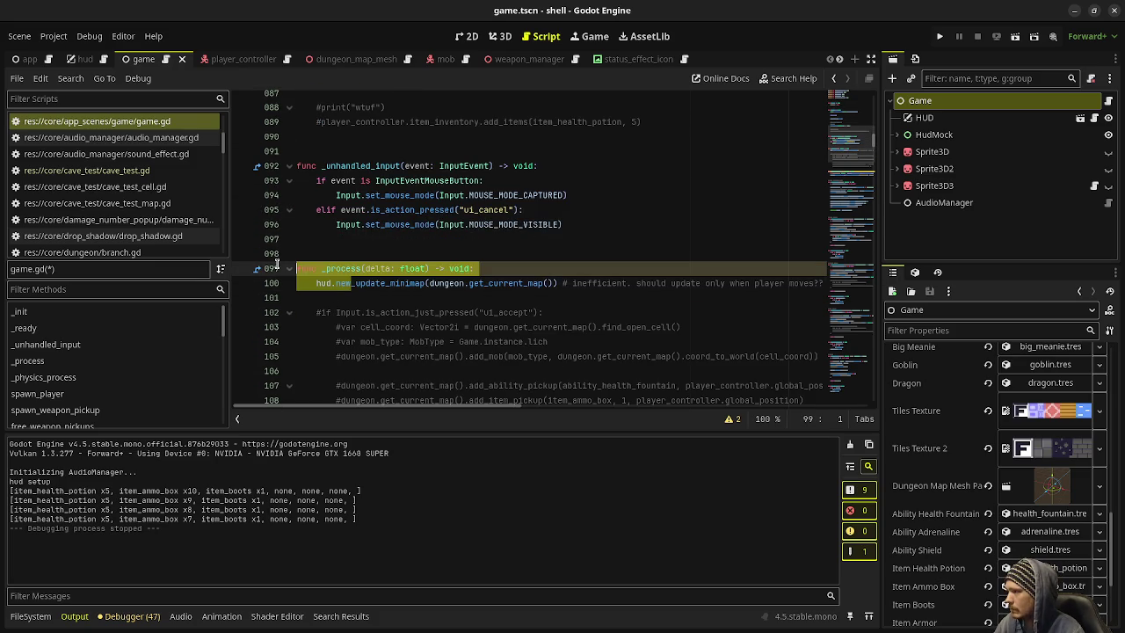
{"action": "key", "text": "ctrl+k"}
{"action": "scroll", "coordinate": [387, 295], "scroll_direction": "down", "scroll_amount": 6}
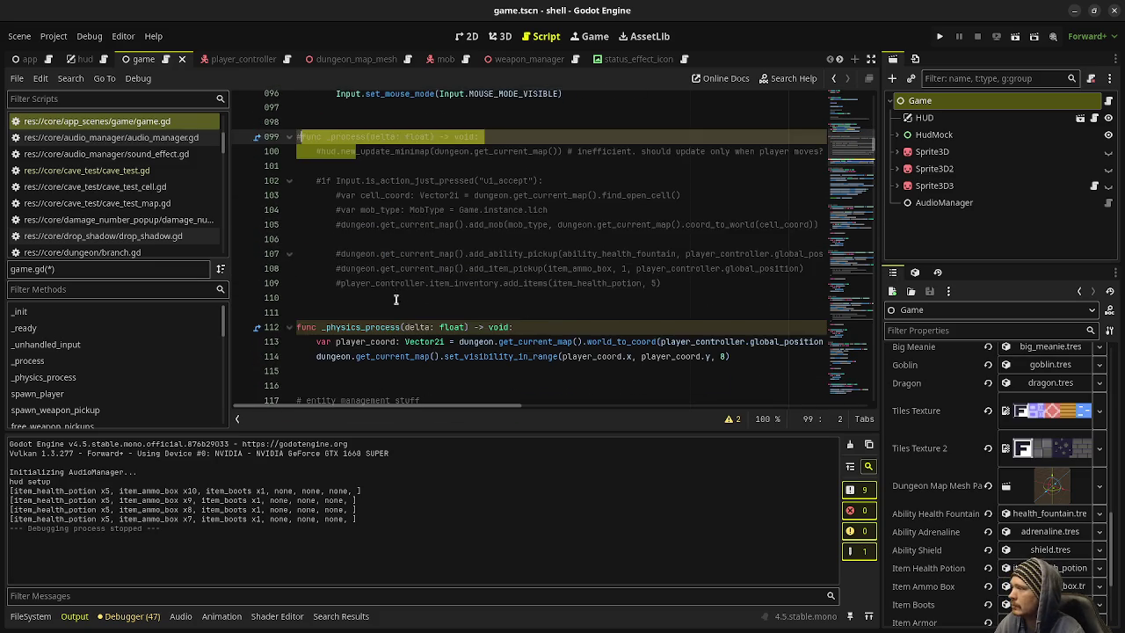
{"action": "left_click_drag", "start_coordinate": [394, 225], "coordinate": [288, 192]}
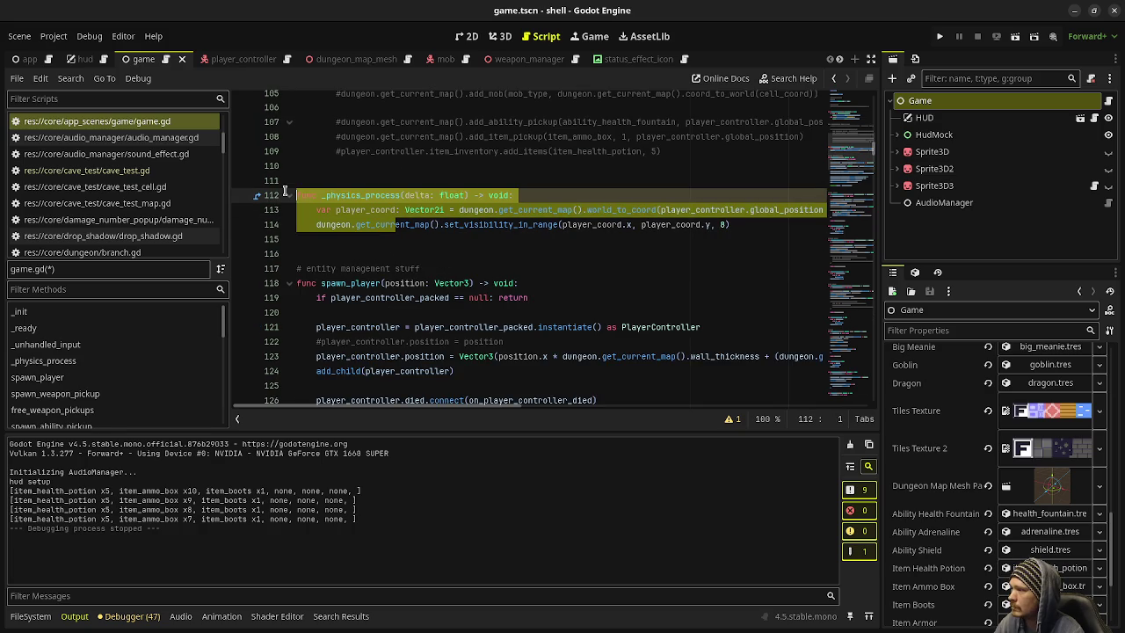
{"action": "key", "text": "ctrl+k"}
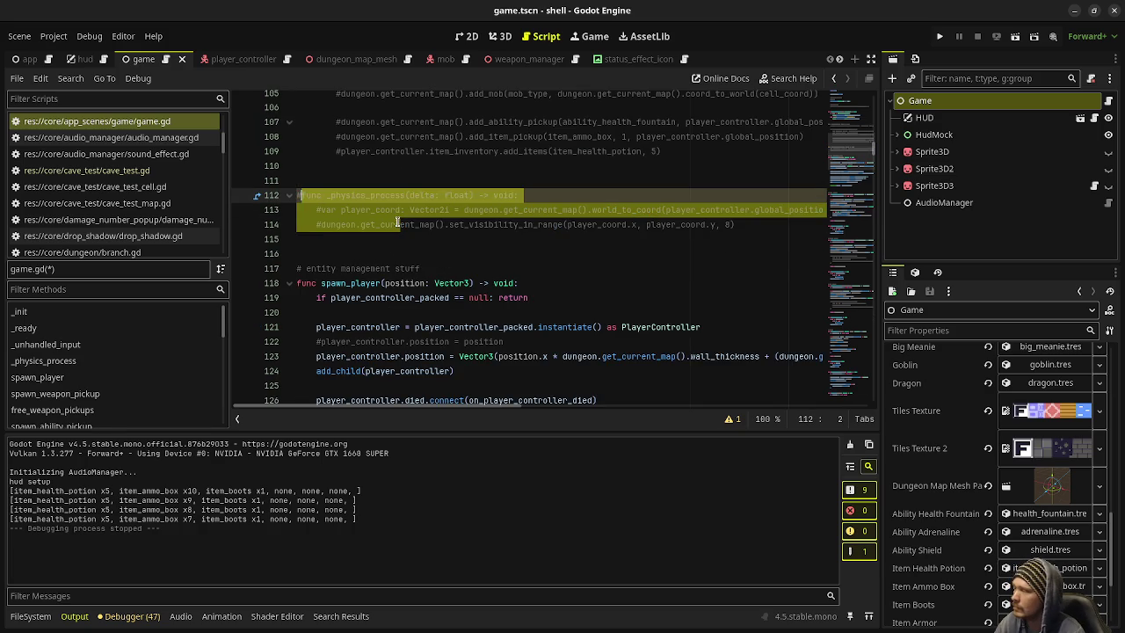
Step: Use the simple player position assignment instead of the wall-thickness line, and save
{"action": "scroll", "coordinate": [397, 223], "scroll_direction": "down", "scroll_amount": 1}
{"action": "left_click", "coordinate": [322, 298]}
{"action": "key", "text": "ctrl+k"}
{"action": "key", "text": "Down"}
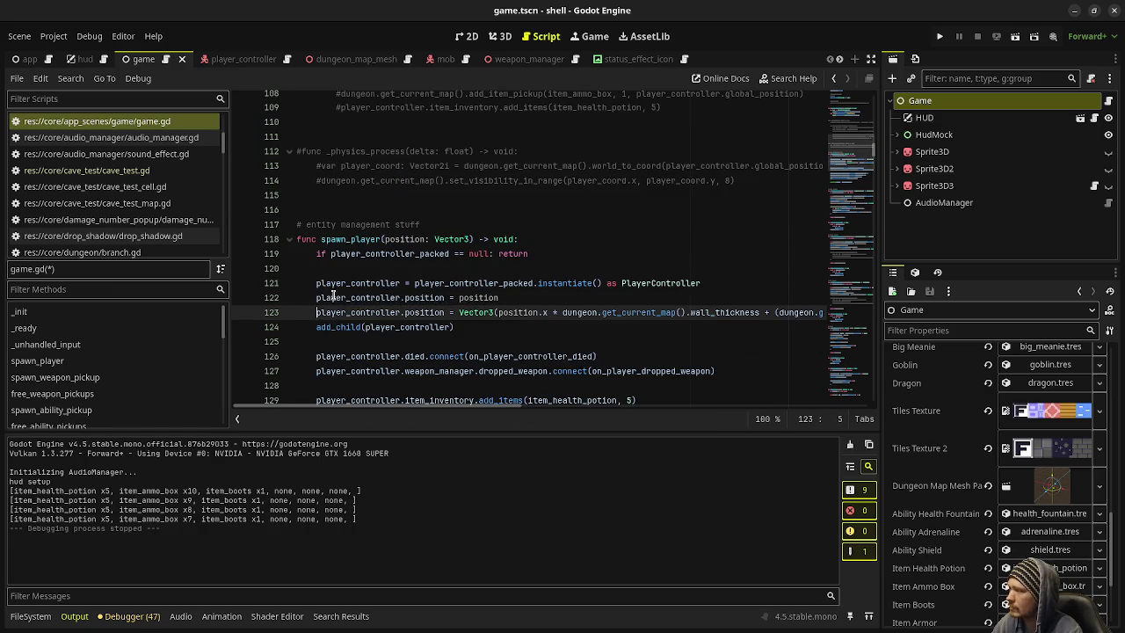
{"action": "key", "text": "ctrl+k"}
{"action": "key", "text": "ctrl+s"}
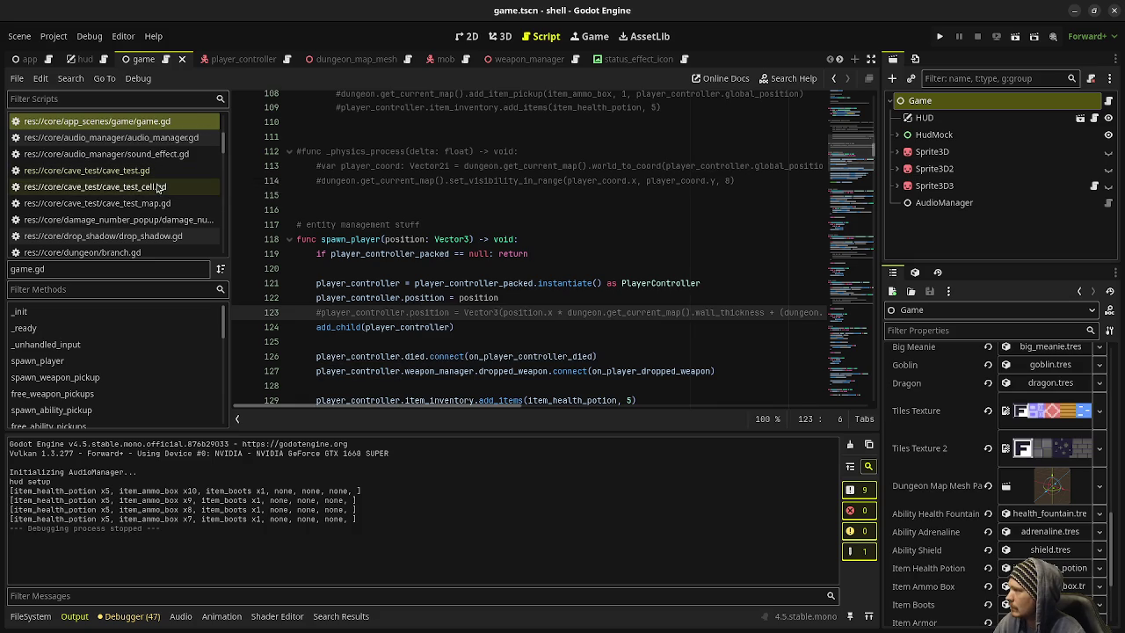
Step: In cave_test.gd, change CaveTestMap.new(32, 32) to (64, 64) and save
{"action": "left_click", "coordinate": [160, 187]}
{"action": "left_click", "coordinate": [150, 203]}
{"action": "left_click", "coordinate": [156, 171]}
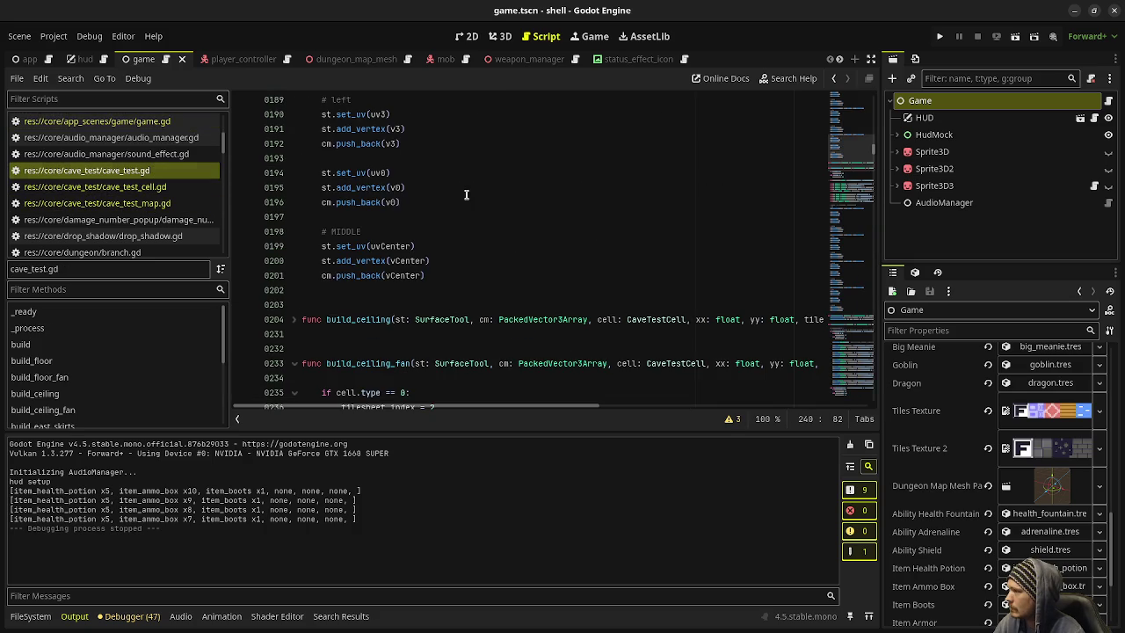
{"action": "scroll", "coordinate": [528, 272], "scroll_direction": "down", "scroll_amount": 5}
{"action": "scroll", "coordinate": [574, 272], "scroll_direction": "up", "scroll_amount": 20}
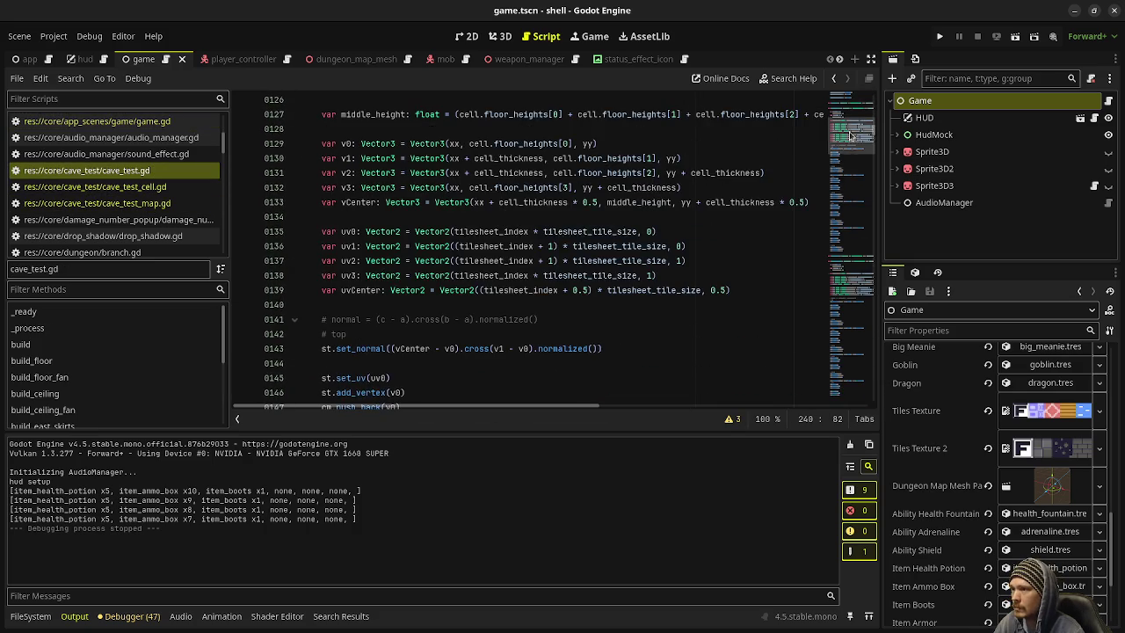
{"action": "scroll", "coordinate": [848, 106], "scroll_direction": "up", "scroll_amount": 3}
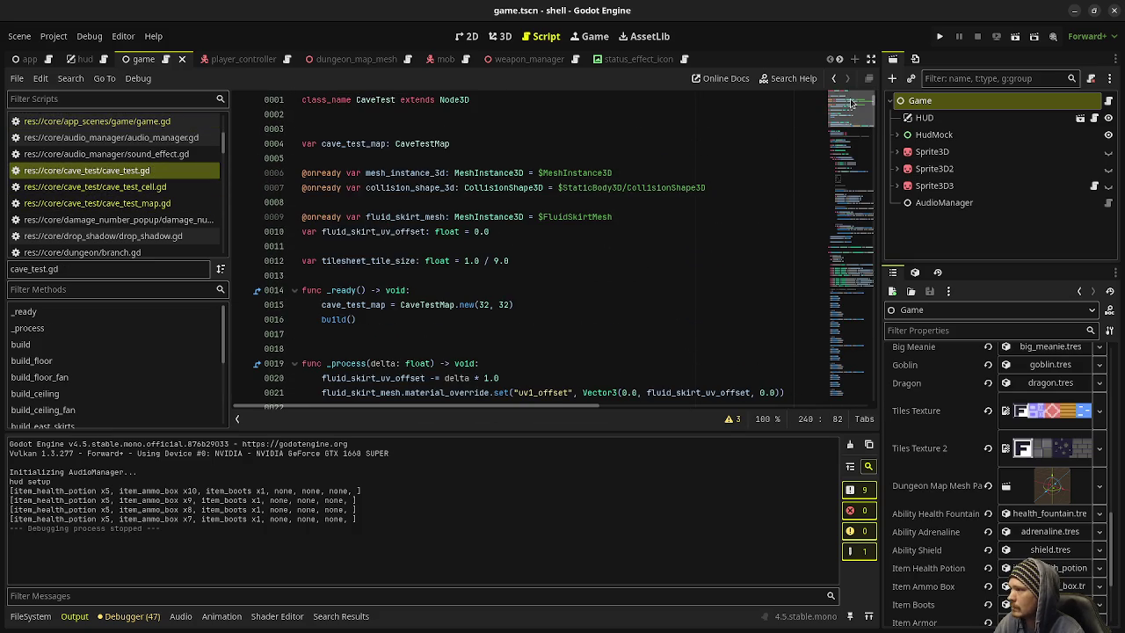
{"action": "left_click", "coordinate": [477, 304]}
{"action": "double_click", "coordinate": [482, 304]}
{"action": "type", "text": "64"}
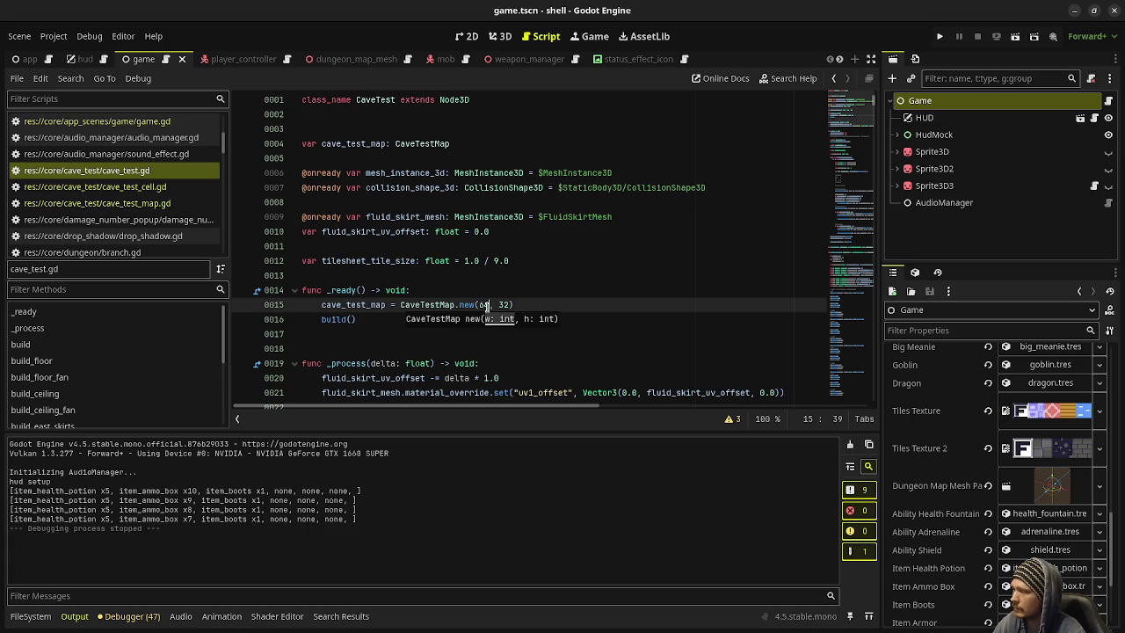
{"action": "left_click", "coordinate": [503, 304]}
{"action": "type", "text": "64"}
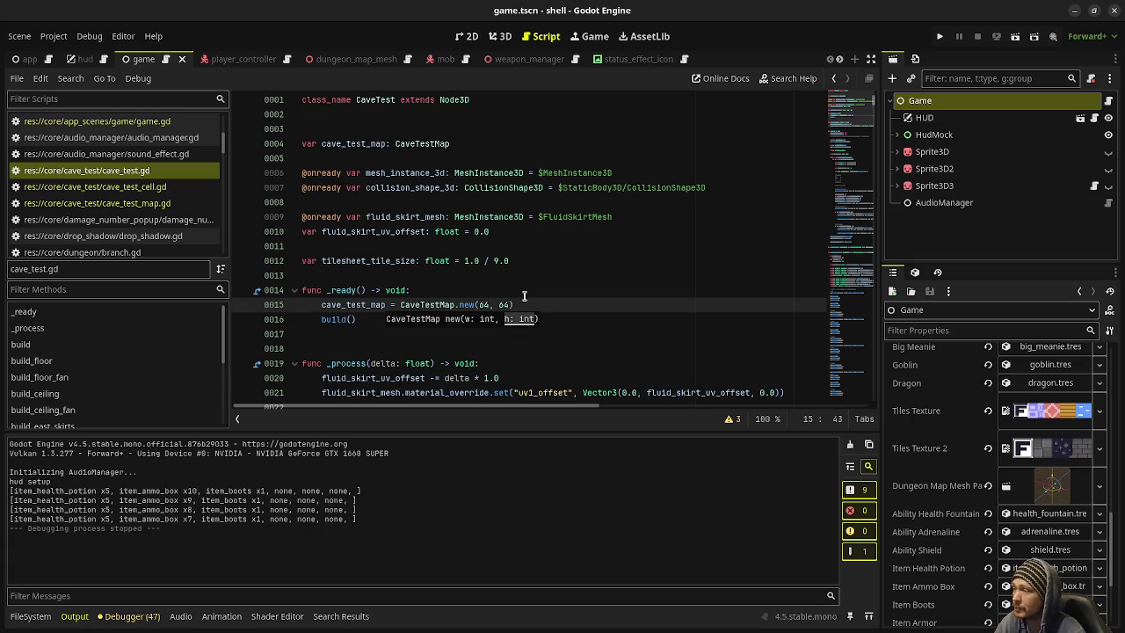
{"action": "left_click", "coordinate": [524, 296]}
{"action": "key", "text": "ctrl+s"}
Step: In cave_test_map.gd, comment out generate_hand_designed_map, re-enable the random walker, save, and run with F5
{"action": "left_click", "coordinate": [139, 203]}
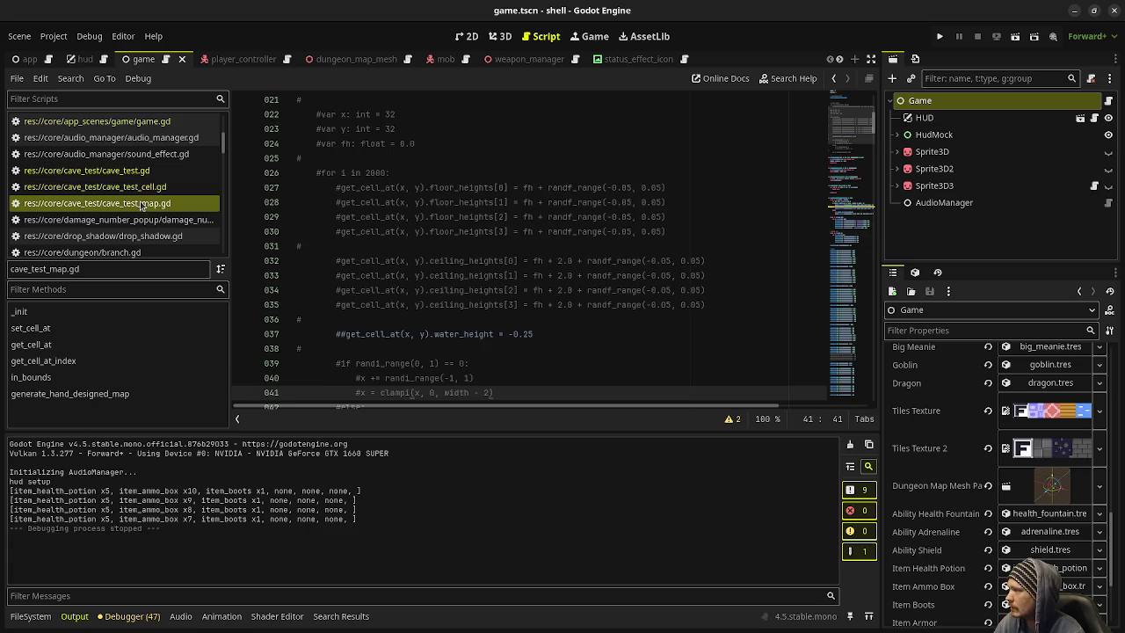
{"action": "scroll", "coordinate": [454, 303], "scroll_direction": "up", "scroll_amount": 5}
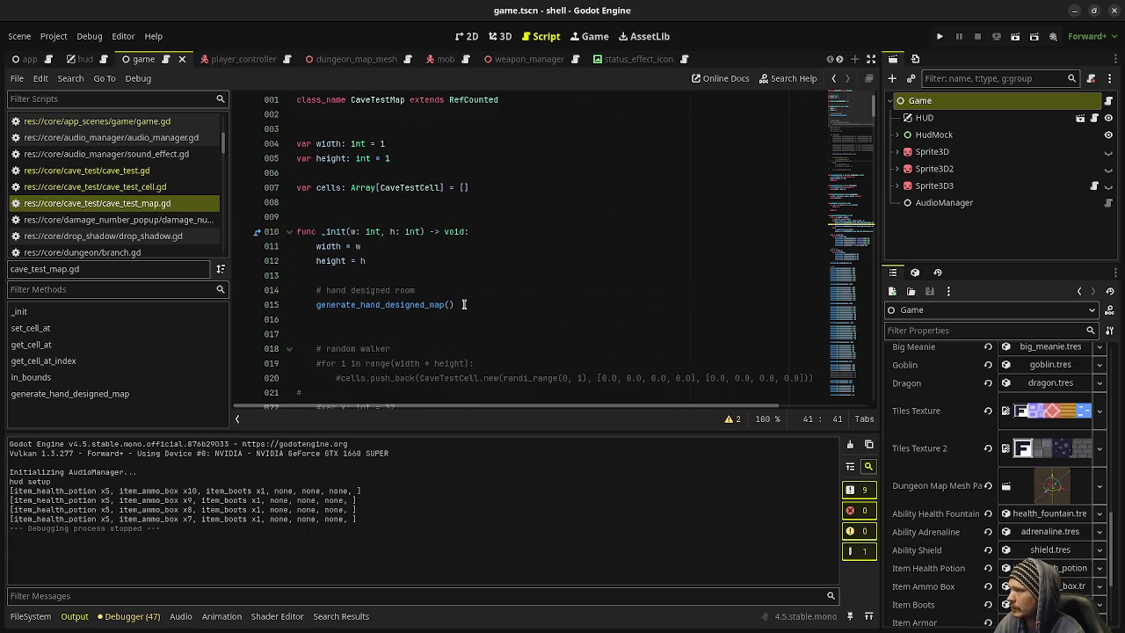
{"action": "left_click", "coordinate": [316, 308]}
{"action": "key", "text": "ctrl+k"}
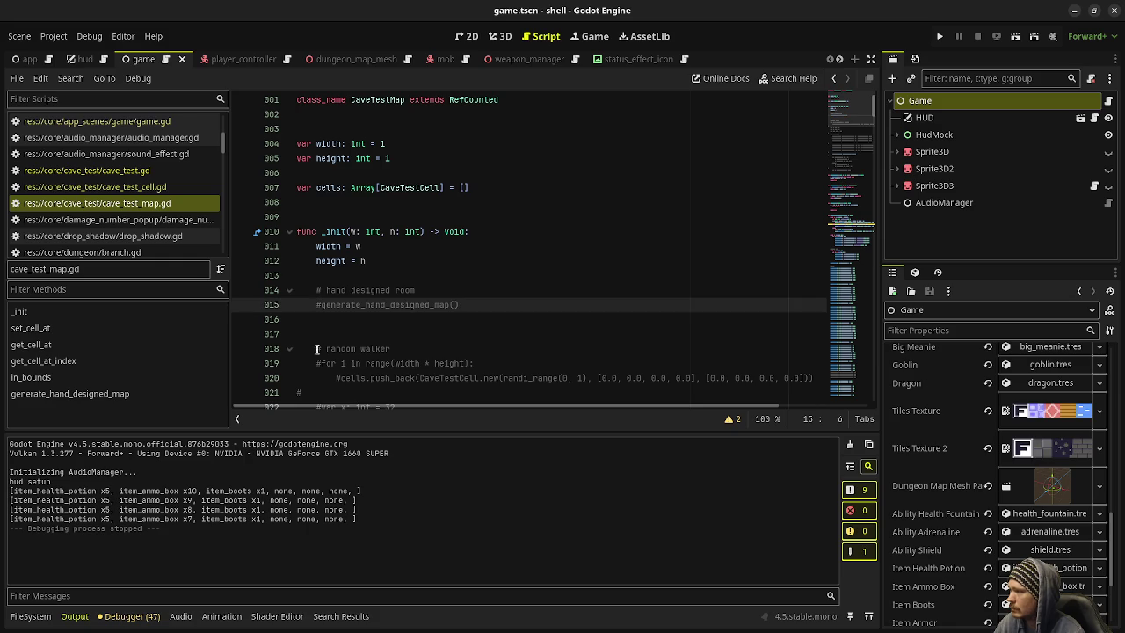
{"action": "scroll", "coordinate": [335, 362], "scroll_direction": "down", "scroll_amount": 2}
{"action": "mouse_move", "coordinate": [316, 363]}
{"action": "left_mouse_down"}
{"action": "mouse_move", "coordinate": [439, 363]}
{"action": "mouse_move", "coordinate": [540, 316]}
{"action": "left_mouse_up"}
{"action": "scroll", "coordinate": [339, 362], "scroll_direction": "down", "scroll_amount": 8}
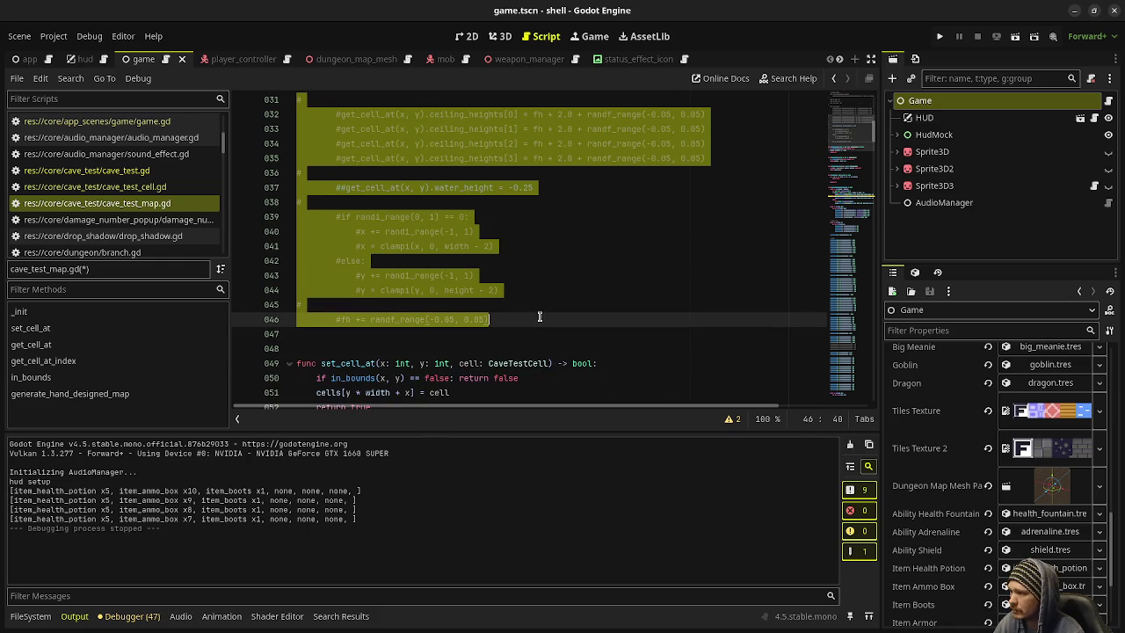
{"action": "key", "text": "ctrl+k"}
{"action": "key", "text": "ctrl+s"}
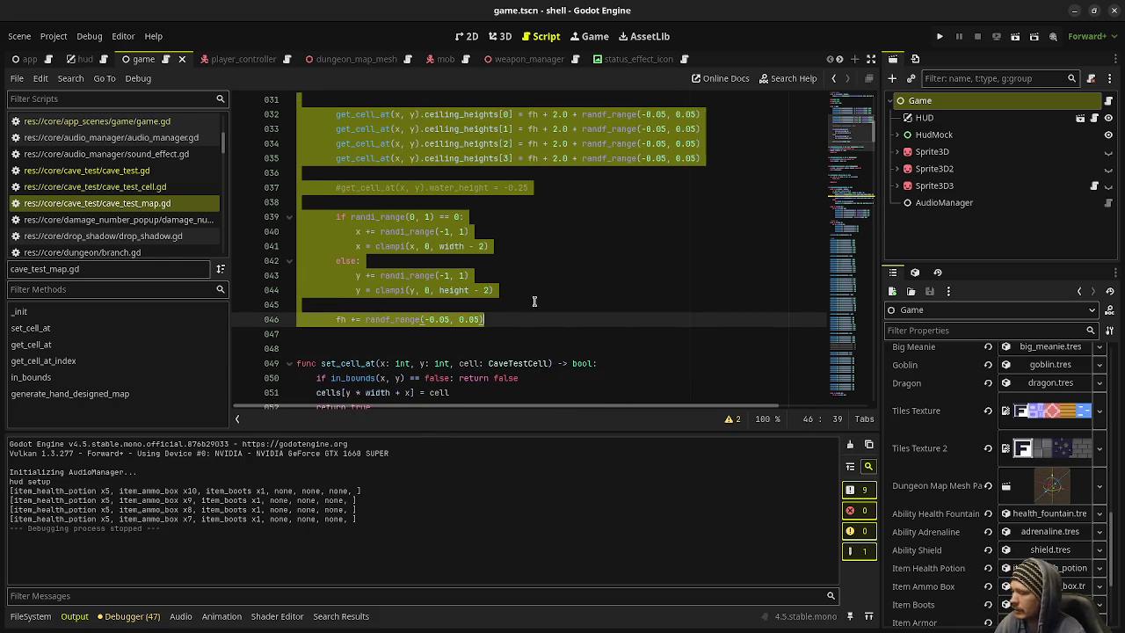
{"action": "key", "text": "F5"}
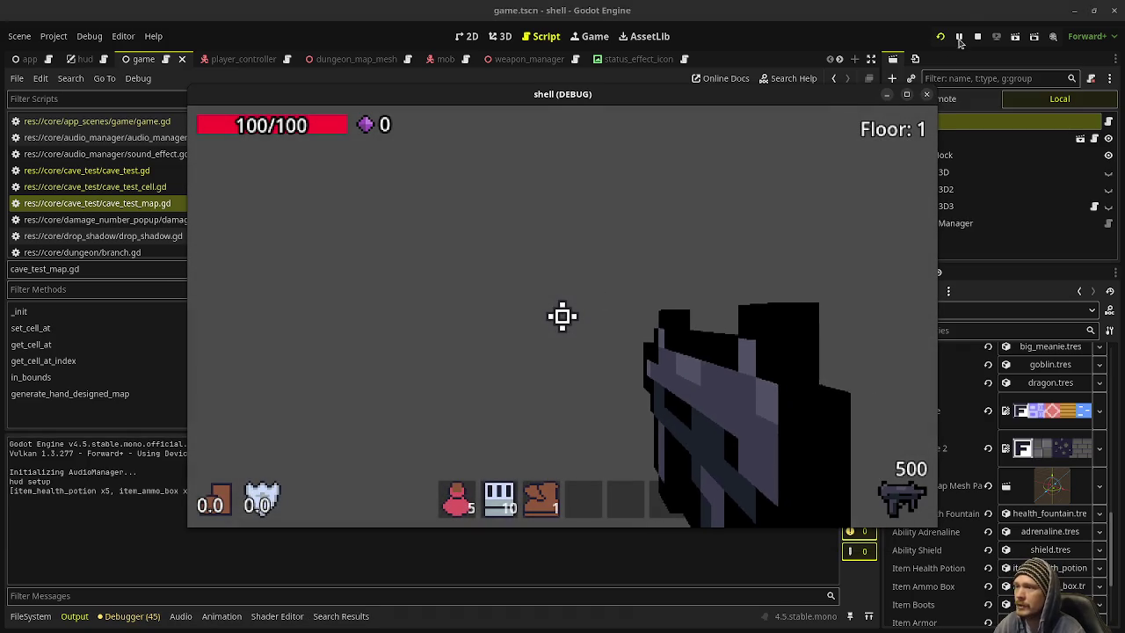
Step: Stop the running game and instance the cave_test.tscn scene as a child of Game
{"action": "left_click", "coordinate": [978, 36]}
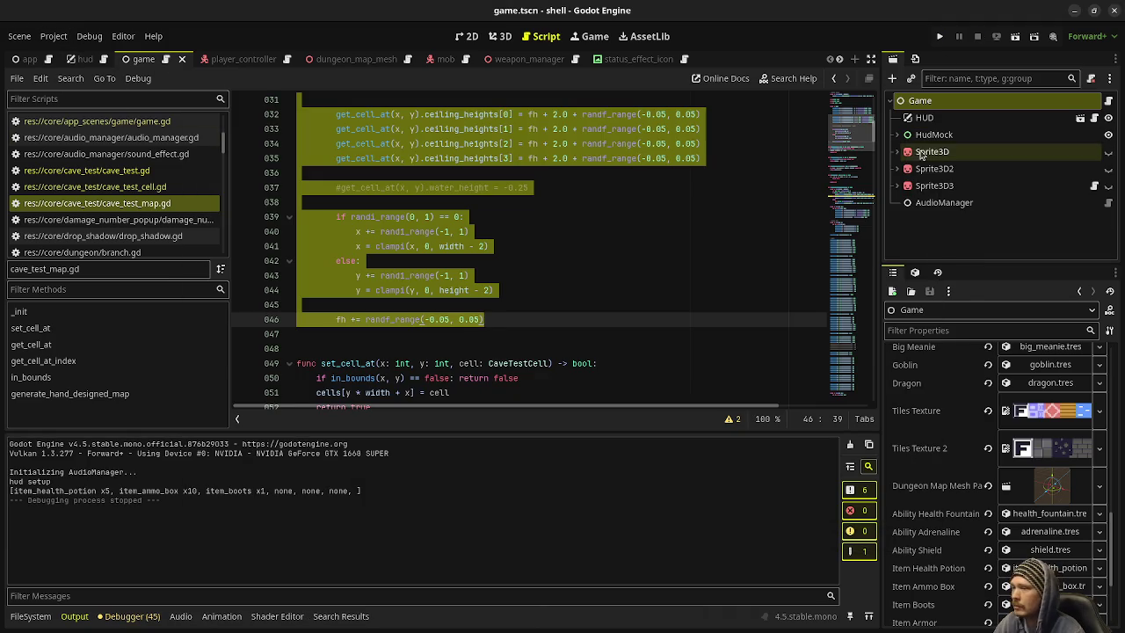
{"action": "left_click", "coordinate": [912, 79]}
{"action": "type", "text": "cavetest"}
{"action": "key", "text": "Return"}
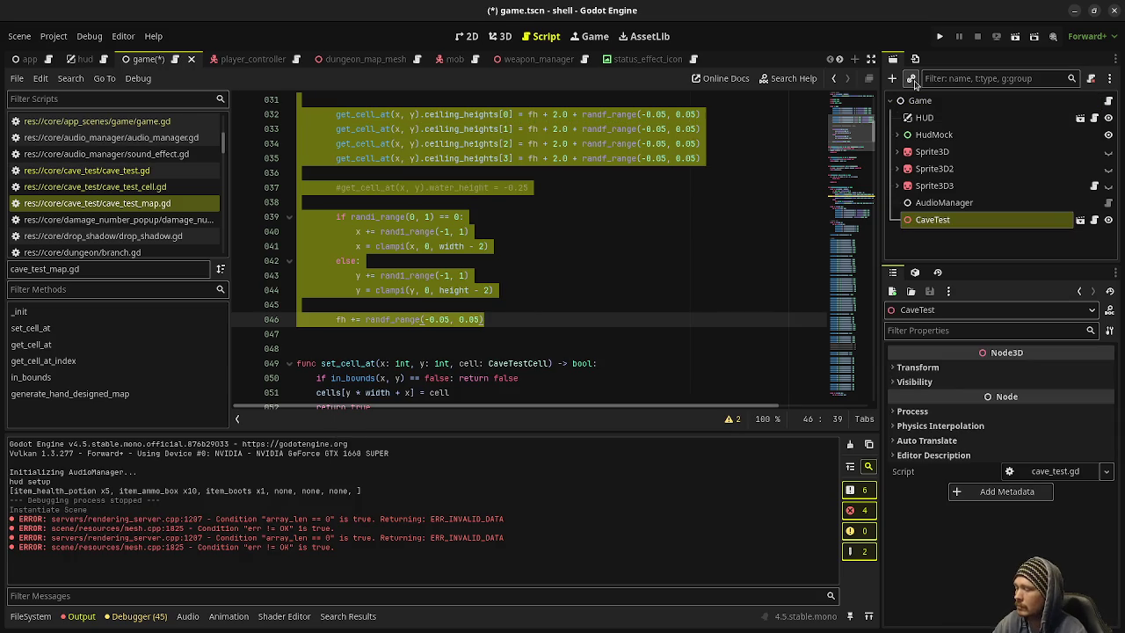
Step: Playtest the generated cave floor with F5, stop it with F8, and open cave_test.gd
{"action": "key", "text": "F5"}
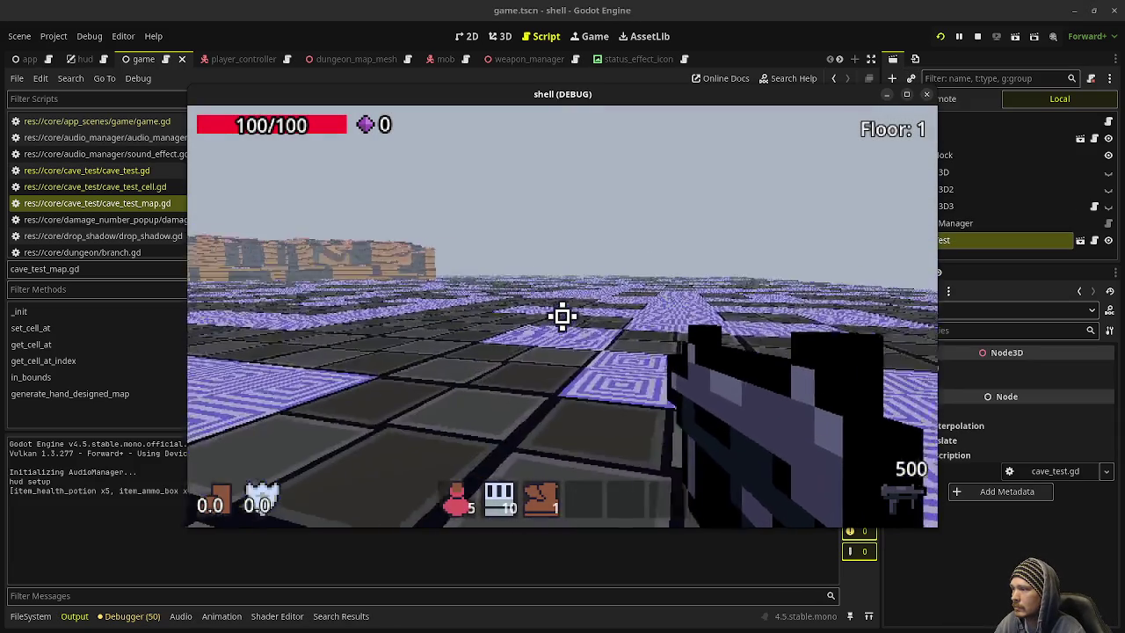
{"action": "key", "text": "F8"}
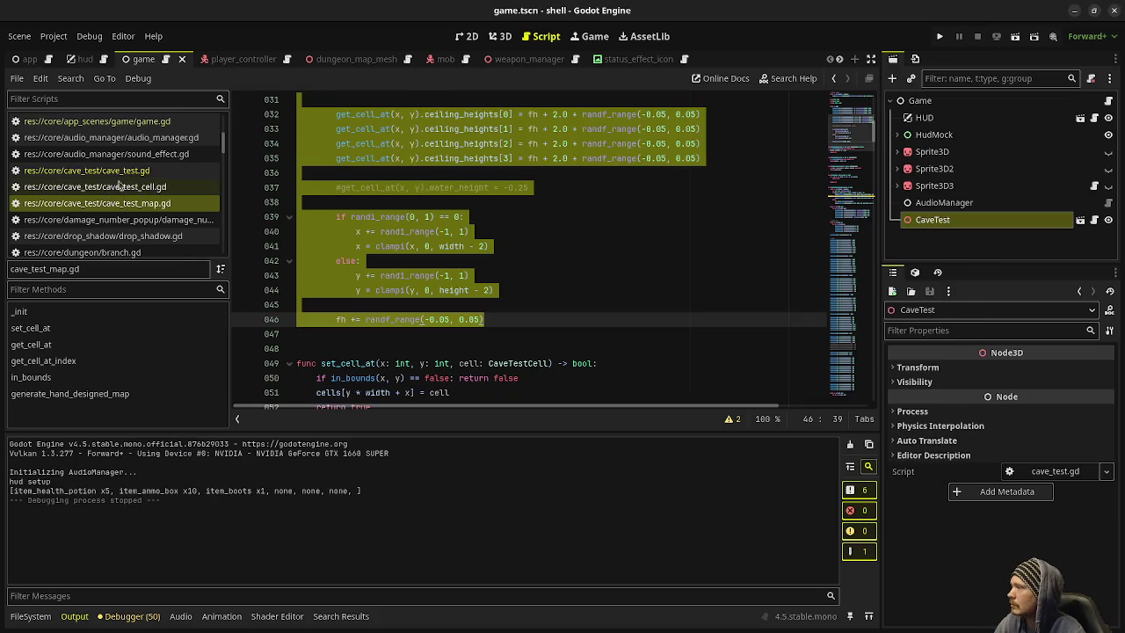
{"action": "left_click", "coordinate": [112, 171]}
{"action": "scroll", "coordinate": [141, 202], "scroll_direction": "up", "scroll_amount": 3}
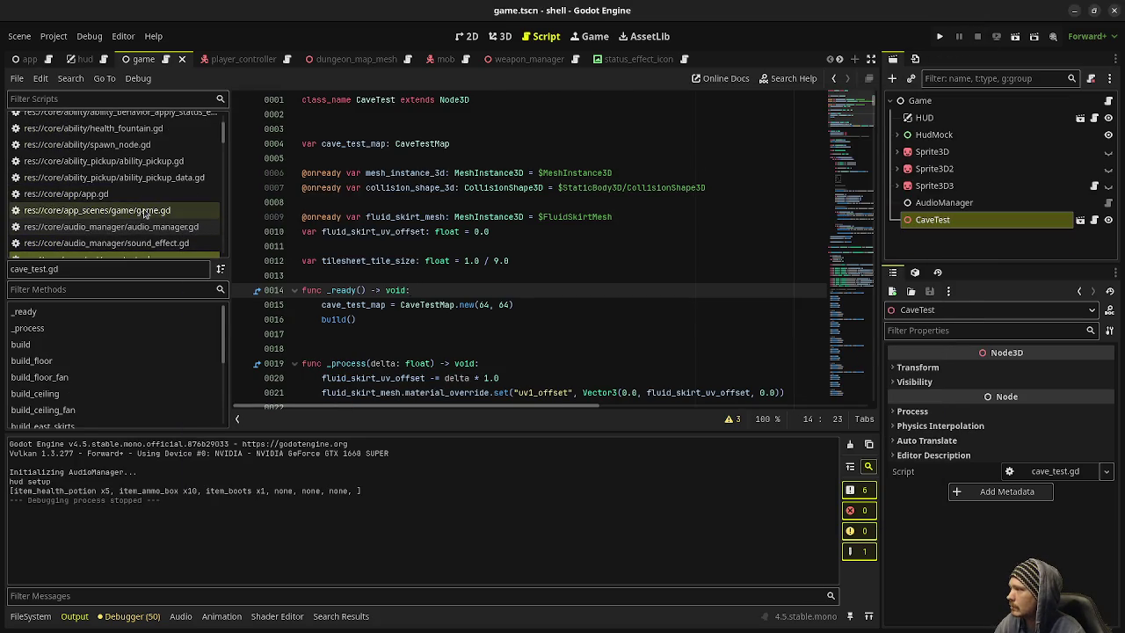
Step: In game.gd, change the player spawn from Vector3(7.5, 0, 7.5) to Vector3(32.5, 0, 32.5) and save
{"action": "left_click", "coordinate": [144, 212]}
{"action": "scroll", "coordinate": [492, 282], "scroll_direction": "up", "scroll_amount": 12}
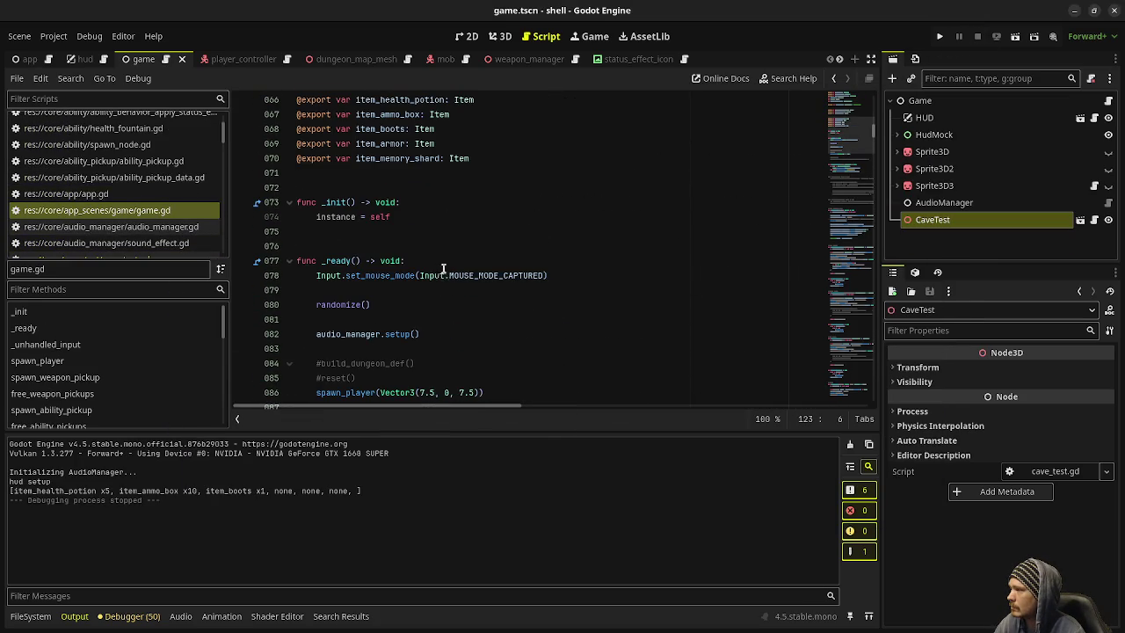
{"action": "left_click_drag", "start_coordinate": [356, 378], "coordinate": [423, 392]}
{"action": "left_click", "coordinate": [423, 392]}
{"action": "type", "text": "32"}
{"action": "double_click", "coordinate": [468, 392]}
{"action": "type", "text": "32"}
{"action": "key", "text": "ctrl+s"}
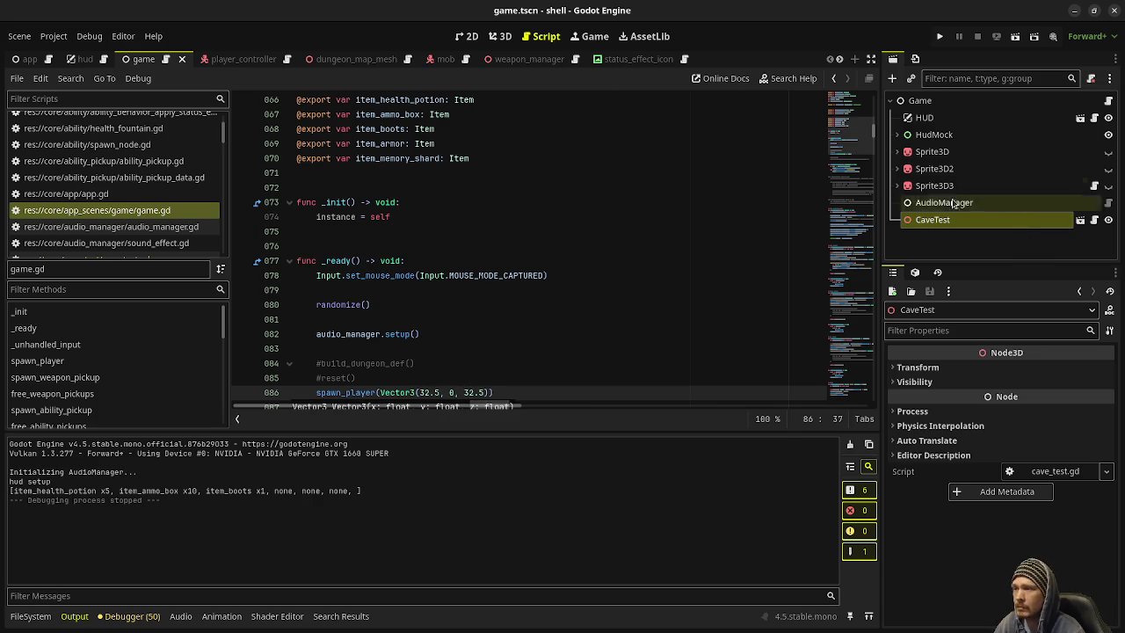
Step: Look over the player_controller scene, then switch to the cave_test scene
{"action": "left_click", "coordinate": [227, 59]}
{"action": "scroll", "coordinate": [1010, 194], "scroll_direction": "down", "scroll_amount": 10}
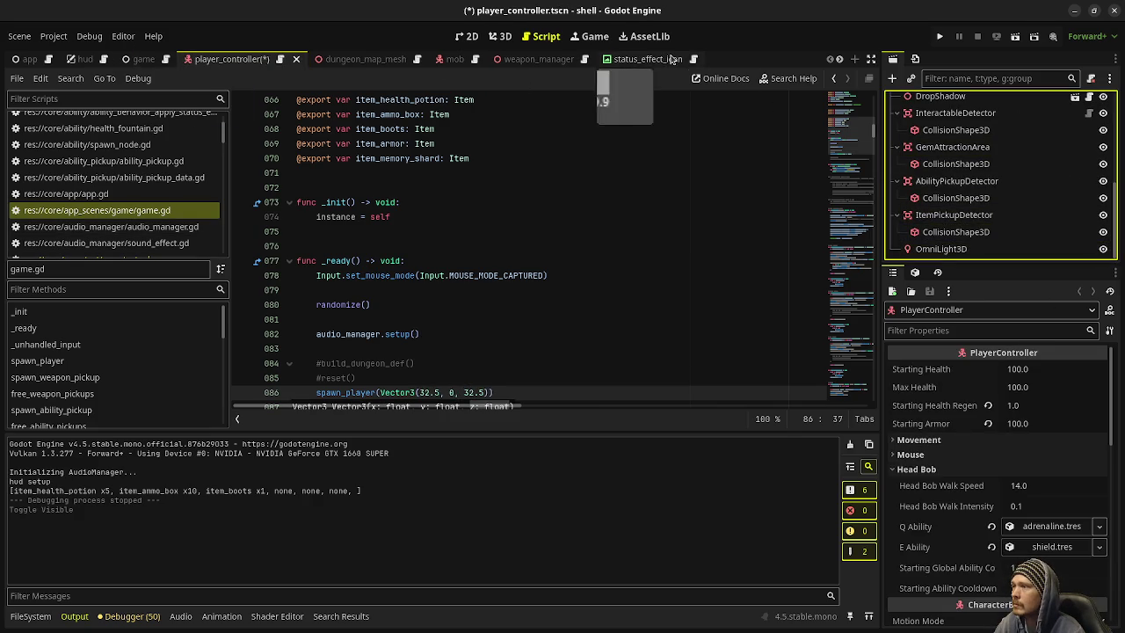
{"action": "scroll", "coordinate": [668, 59], "scroll_direction": "down", "scroll_amount": 5}
{"action": "left_click", "coordinate": [753, 59]}
Step: Revert the WorldEnvironment's Ambient Light settings to defaults and save cave_test
{"action": "left_click", "coordinate": [944, 118]}
{"action": "scroll", "coordinate": [963, 472], "scroll_direction": "down", "scroll_amount": 1}
{"action": "left_click", "coordinate": [992, 440]}
{"action": "scroll", "coordinate": [992, 463], "scroll_direction": "down", "scroll_amount": 5}
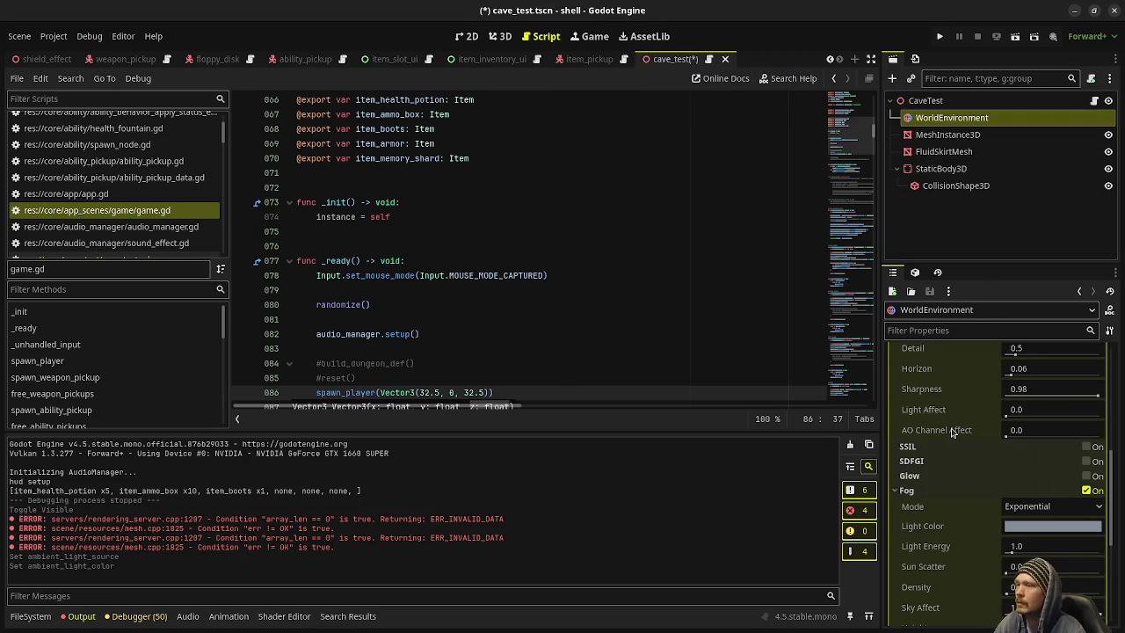
{"action": "scroll", "coordinate": [1011, 534], "scroll_direction": "down", "scroll_amount": 2}
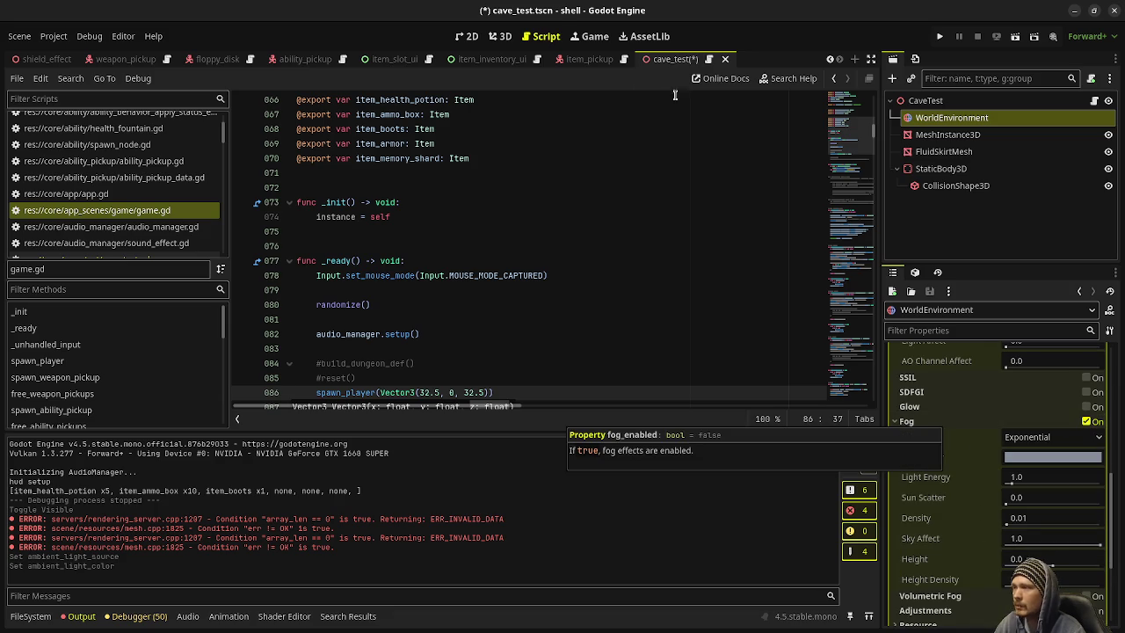
{"action": "key", "text": "ctrl+s"}
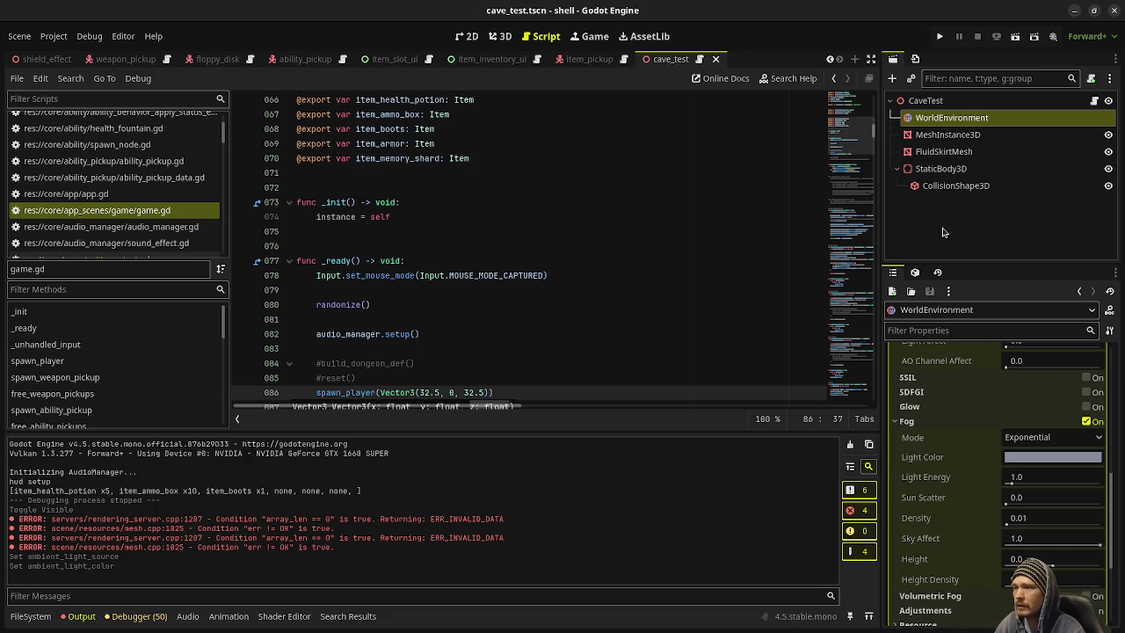
Step: Enable Fog on the WorldEnvironment (Exponential, density 0.01)
{"action": "left_click", "coordinate": [947, 134]}
{"action": "left_click", "coordinate": [951, 118]}
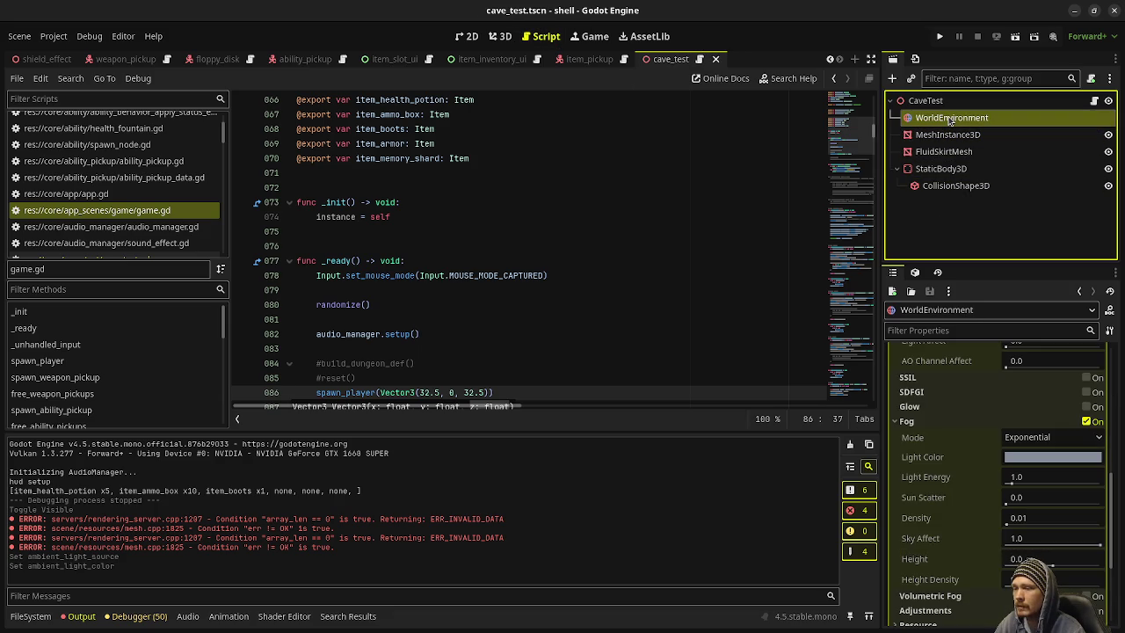
{"action": "left_click", "coordinate": [1090, 421]}
{"action": "left_click", "coordinate": [1089, 422]}
Step: Run the project and explore the fog-dimmed cave on Floor 1, firing and walking forward
{"action": "left_click", "coordinate": [940, 36]}
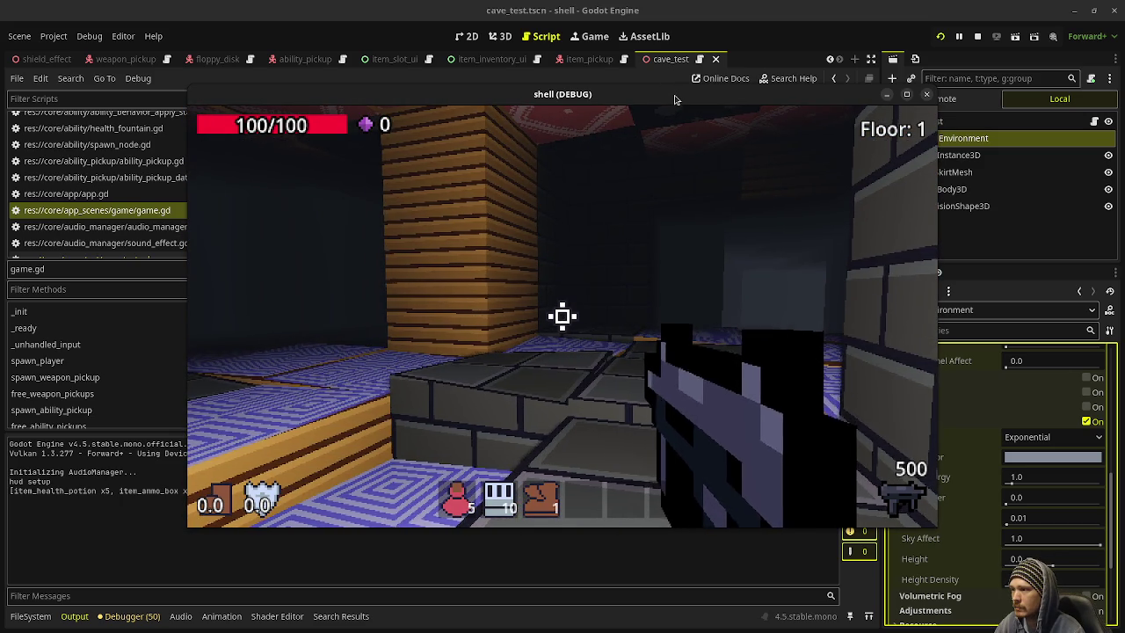
{"action": "left_click", "coordinate": [562, 316]}
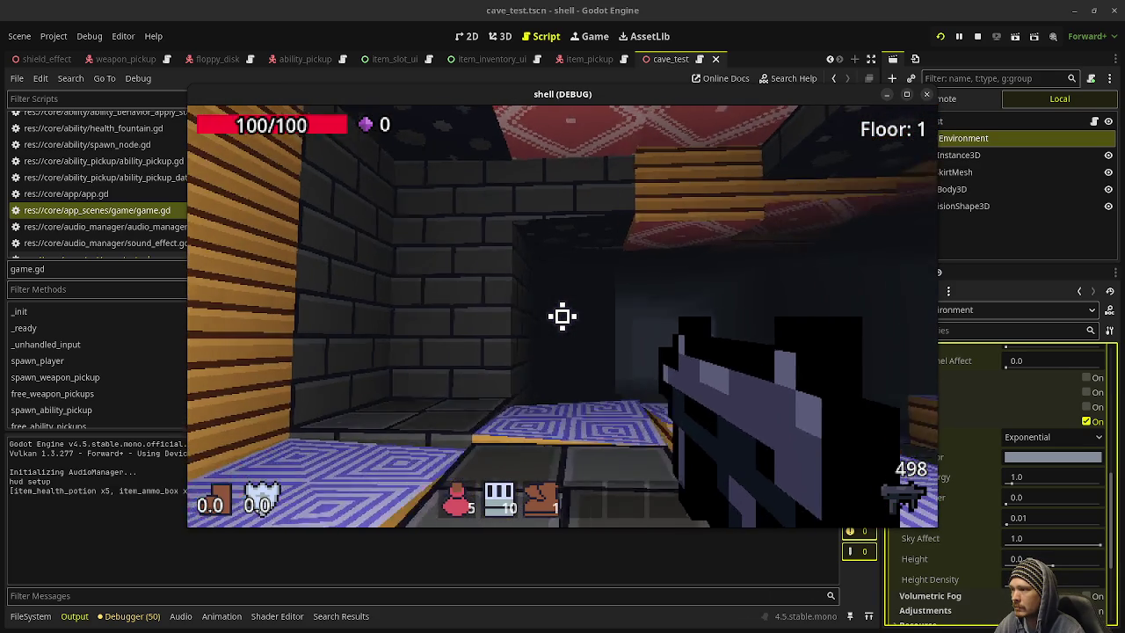
{"action": "key", "text": "w"}
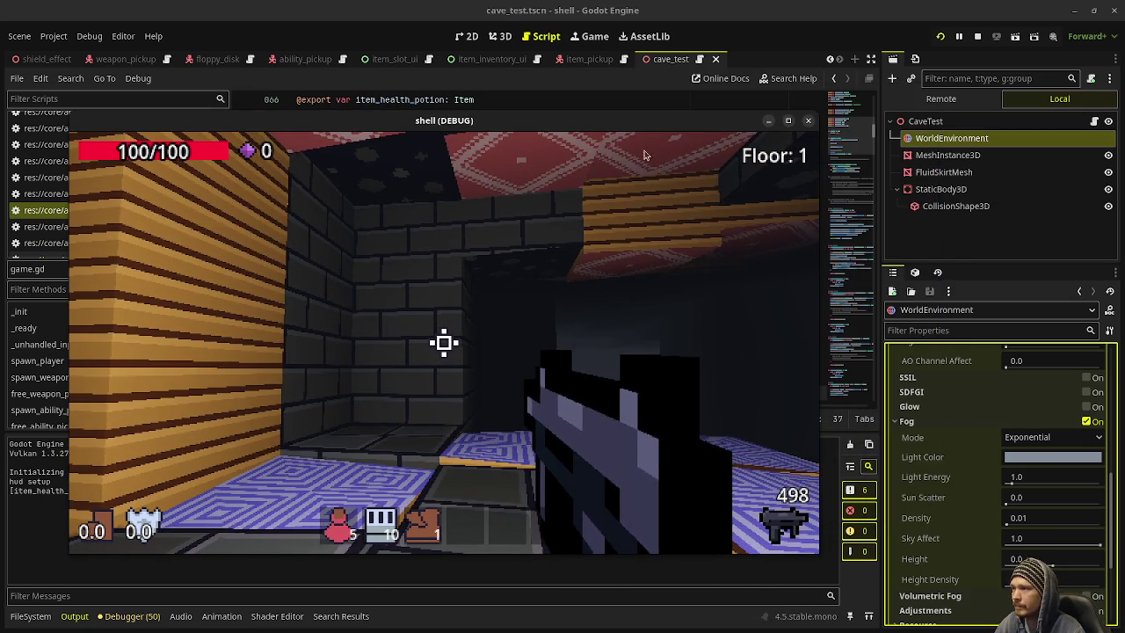
{"action": "right_click", "coordinate": [628, 120]}
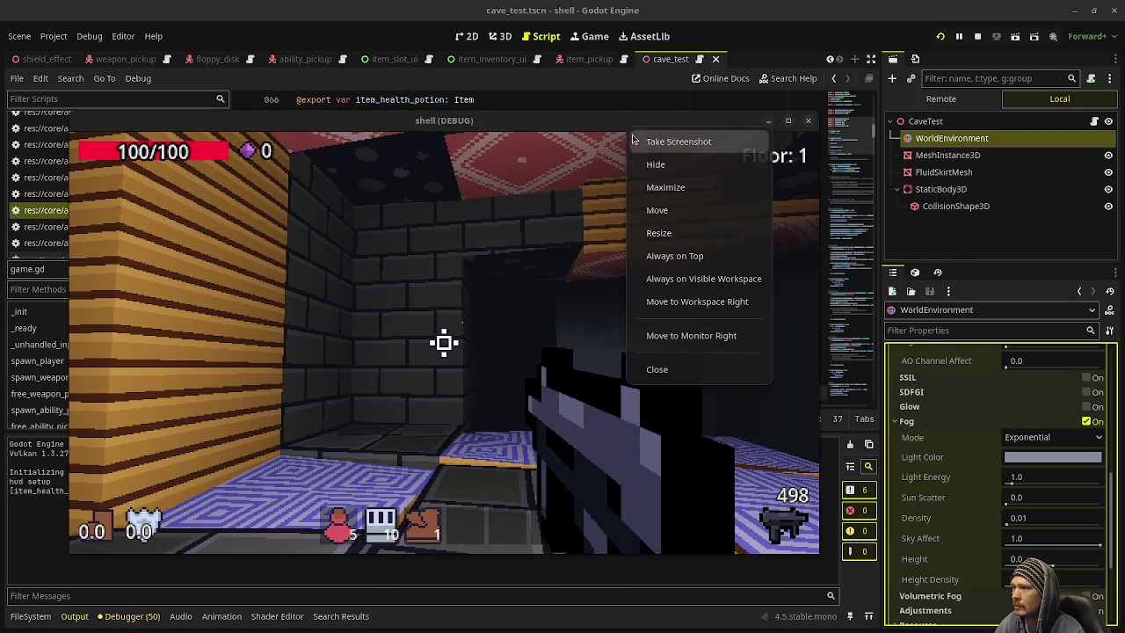
Step: Keep the game window Always on Top and tint the fog light colour deep green
{"action": "left_click", "coordinate": [685, 254]}
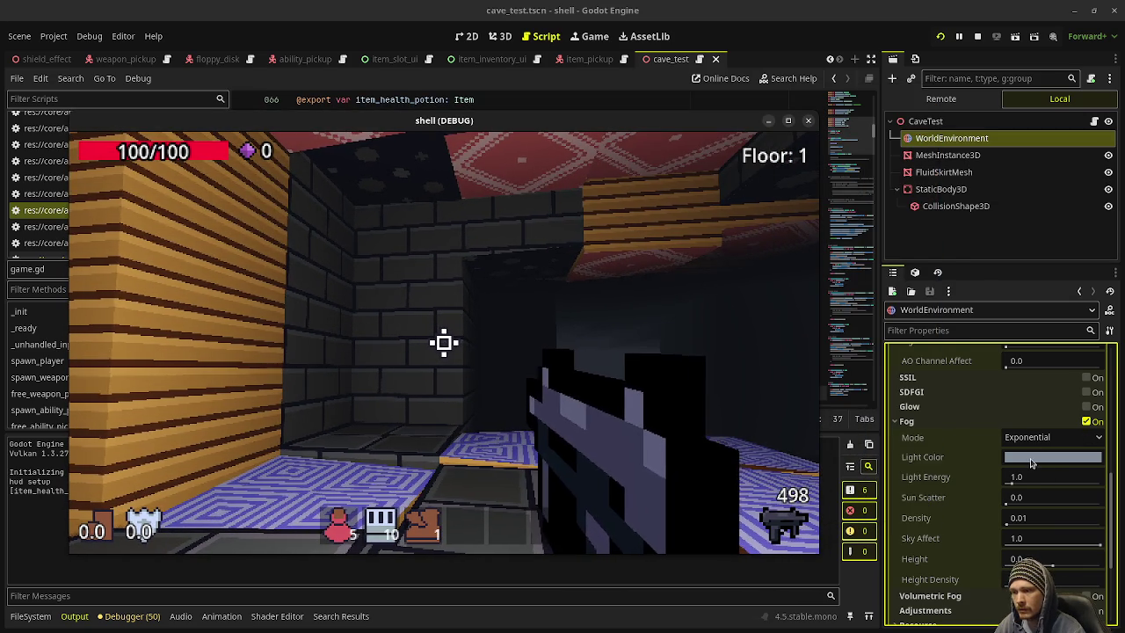
{"action": "left_click", "coordinate": [1033, 462]}
{"action": "left_click_drag", "start_coordinate": [1030, 337], "coordinate": [1067, 337]}
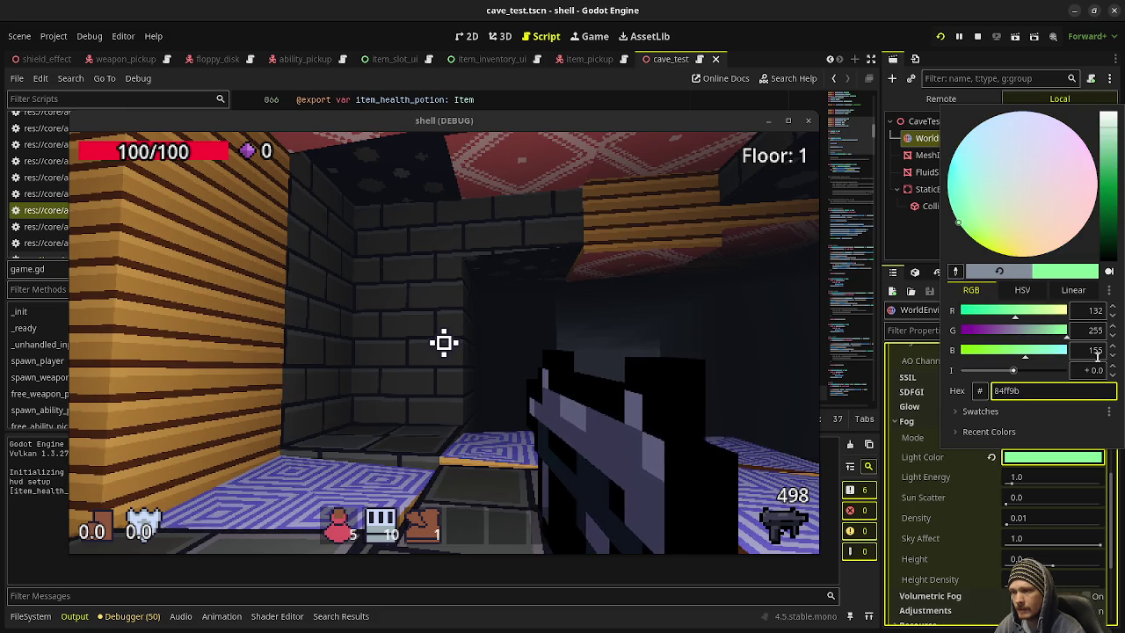
{"action": "left_click_drag", "start_coordinate": [983, 356], "coordinate": [914, 349]}
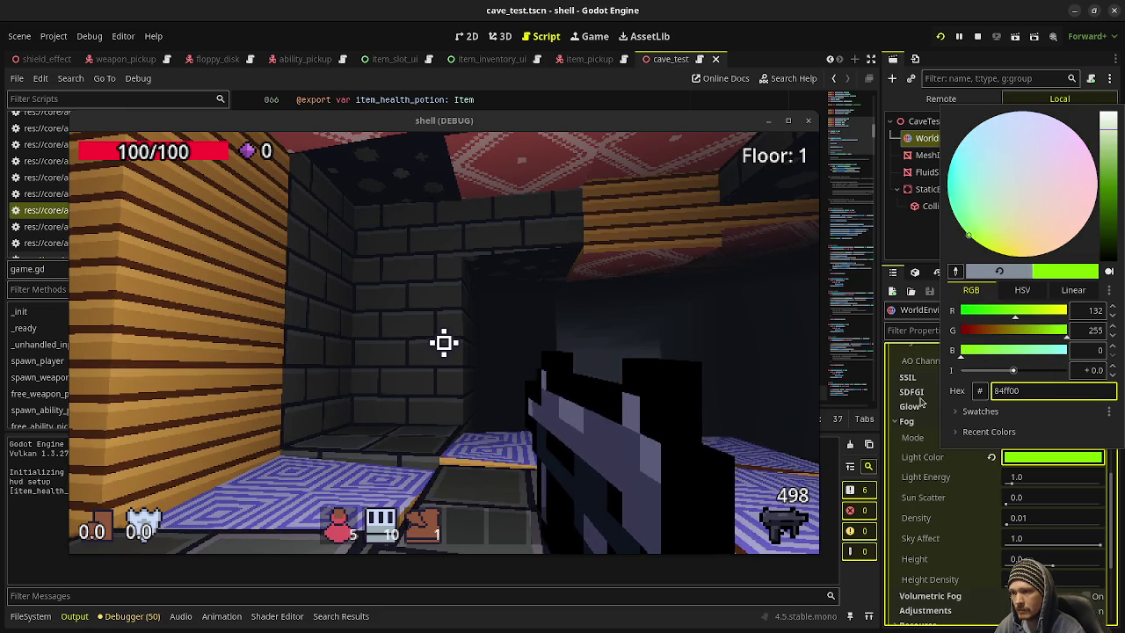
{"action": "left_click", "coordinate": [723, 332]}
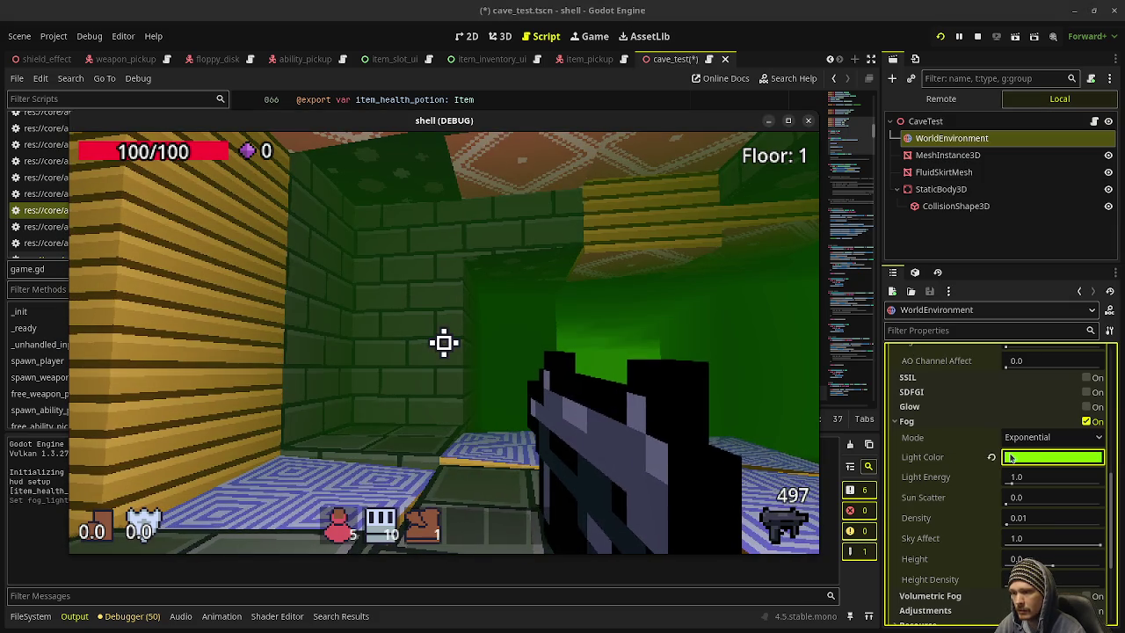
{"action": "left_click", "coordinate": [1010, 457]}
{"action": "left_click", "coordinate": [1111, 217]}
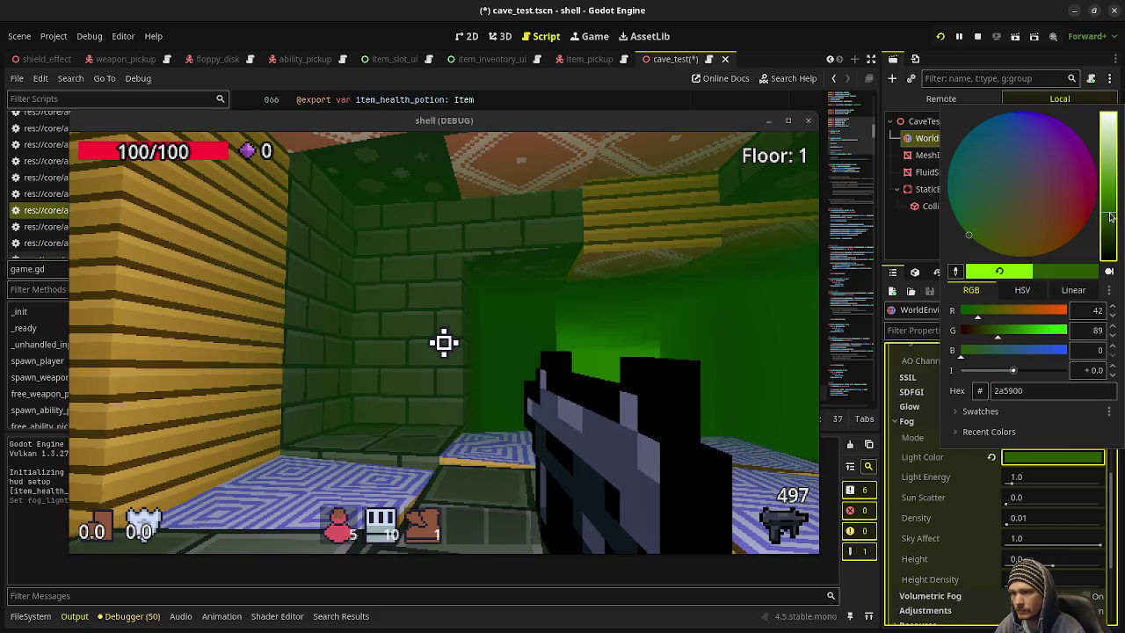
{"action": "left_click", "coordinate": [618, 290]}
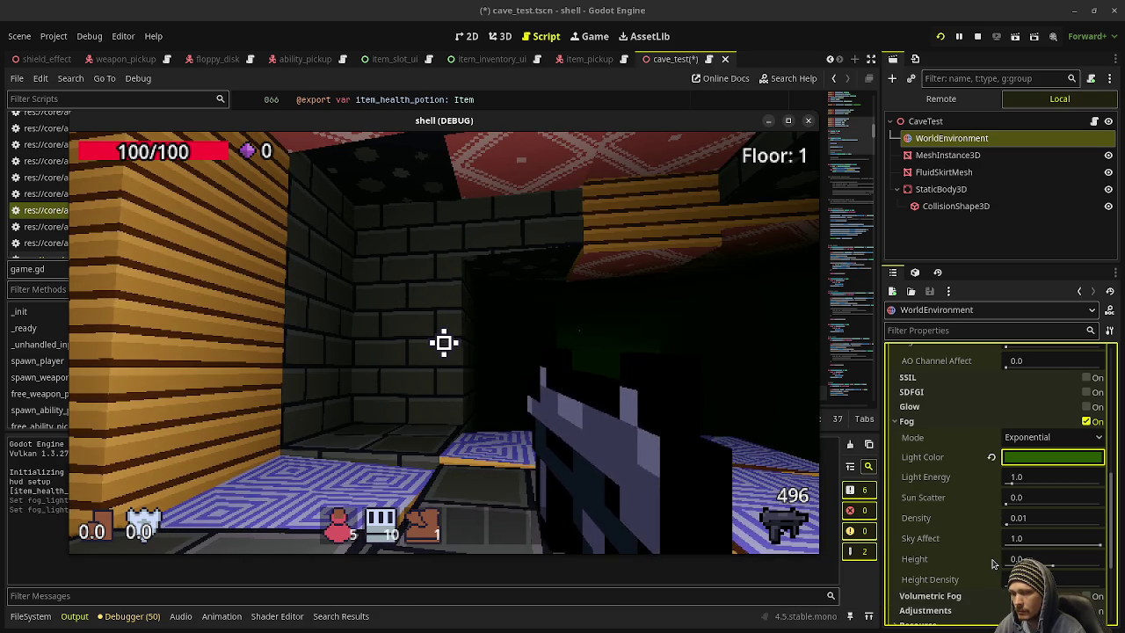
Step: Try Depth fog mode in the running game, then undo the mode and colour changes
{"action": "left_click", "coordinate": [1028, 437]}
{"action": "left_click", "coordinate": [1028, 473]}
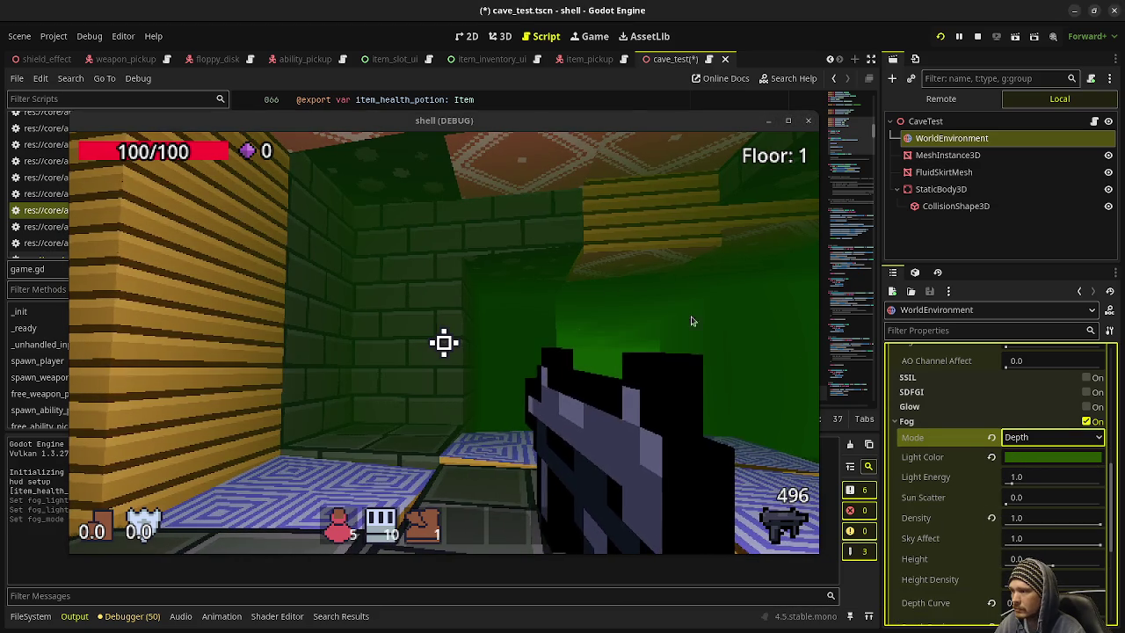
{"action": "left_click", "coordinate": [746, 340]}
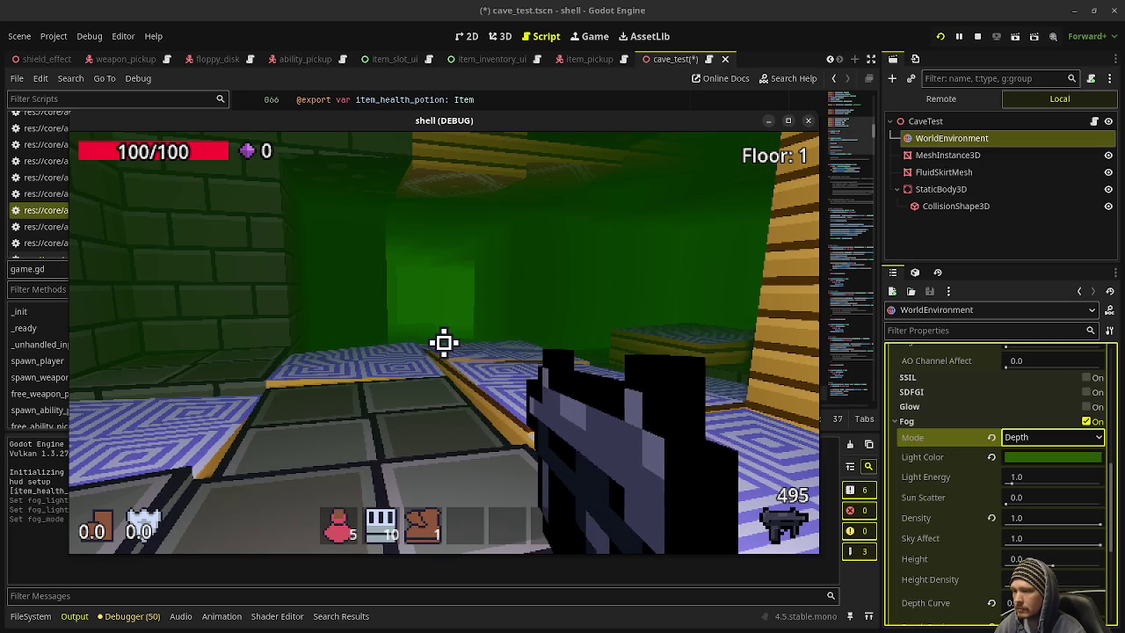
{"action": "key", "text": "ctrl+z"}
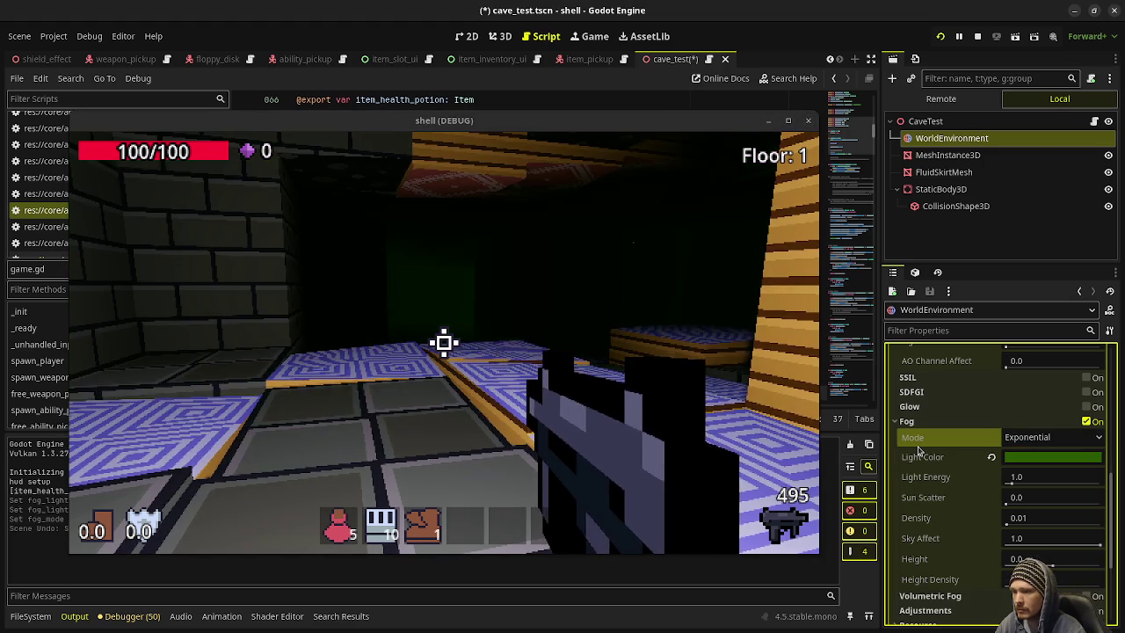
{"action": "key", "text": "ctrl+z"}
{"action": "key", "text": "ctrl+z"}
Step: Set Fog Mode to Depth and fog light colour to 84ff00, then preview in the game
{"action": "left_click", "coordinate": [1016, 441]}
{"action": "left_click", "coordinate": [1022, 473]}
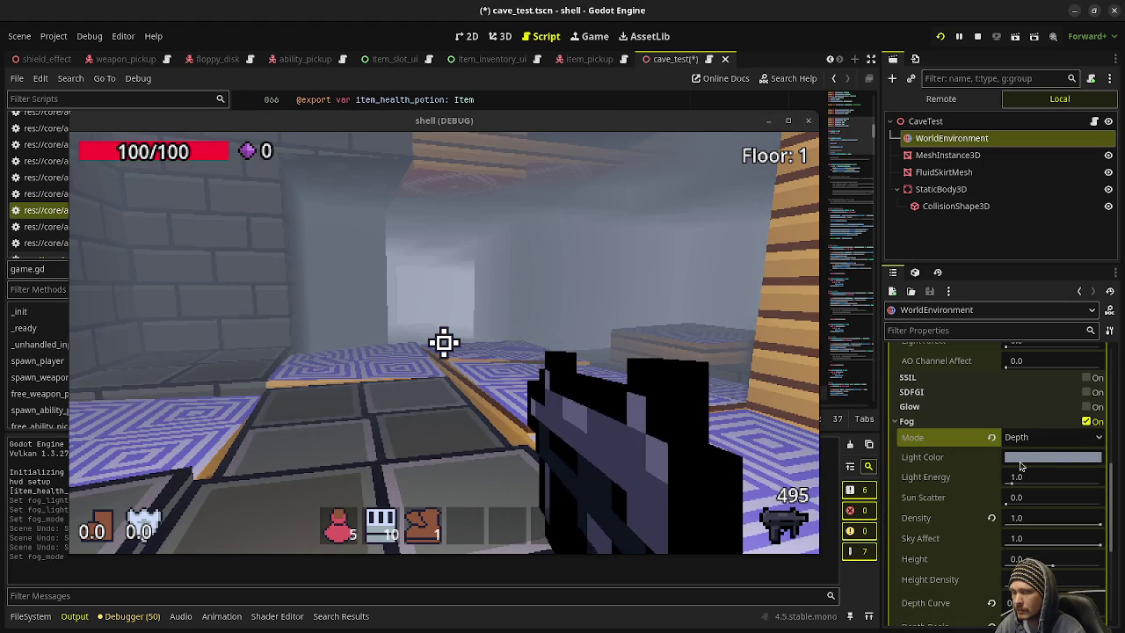
{"action": "left_click", "coordinate": [1024, 459]}
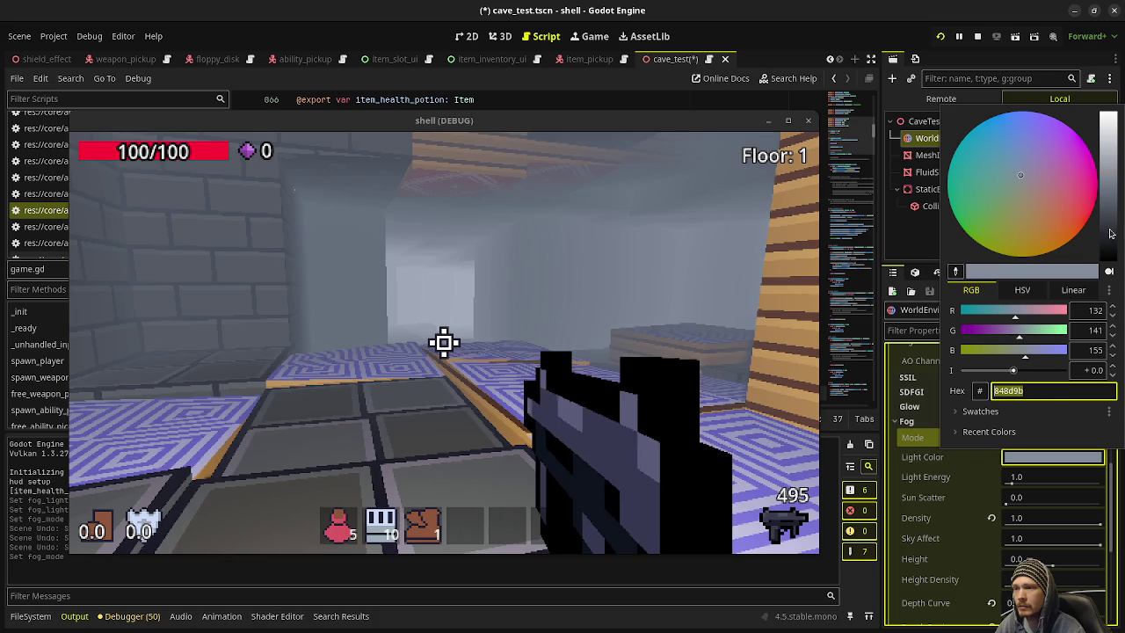
{"action": "type", "text": "84ff00"}
{"action": "key", "text": "Return"}
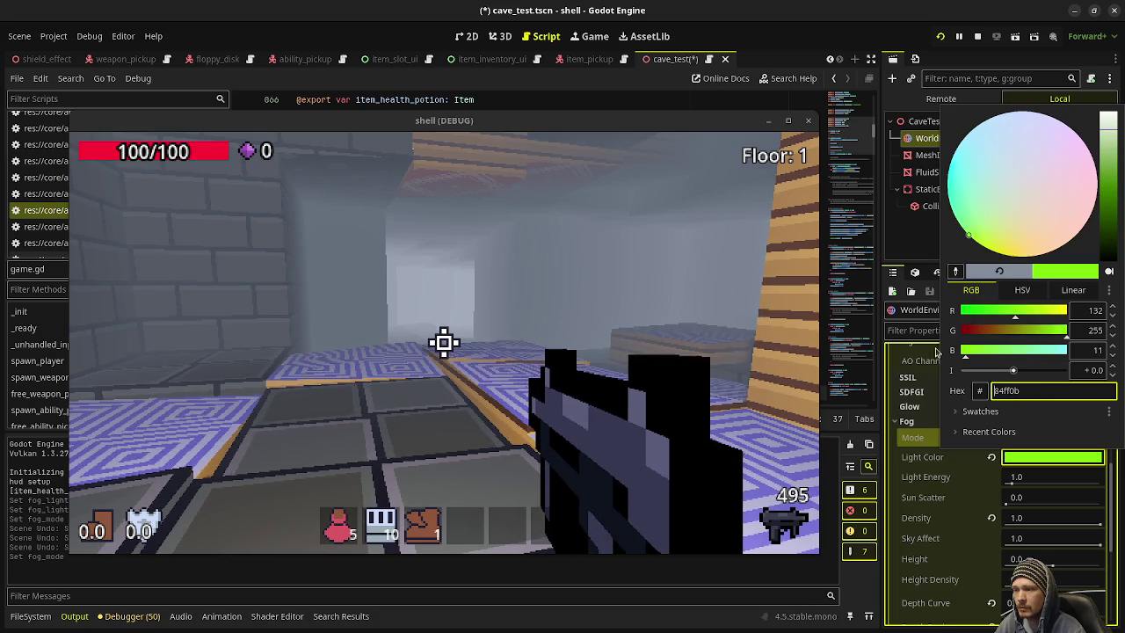
{"action": "left_click", "coordinate": [443, 342]}
{"action": "left_click", "coordinate": [443, 342]}
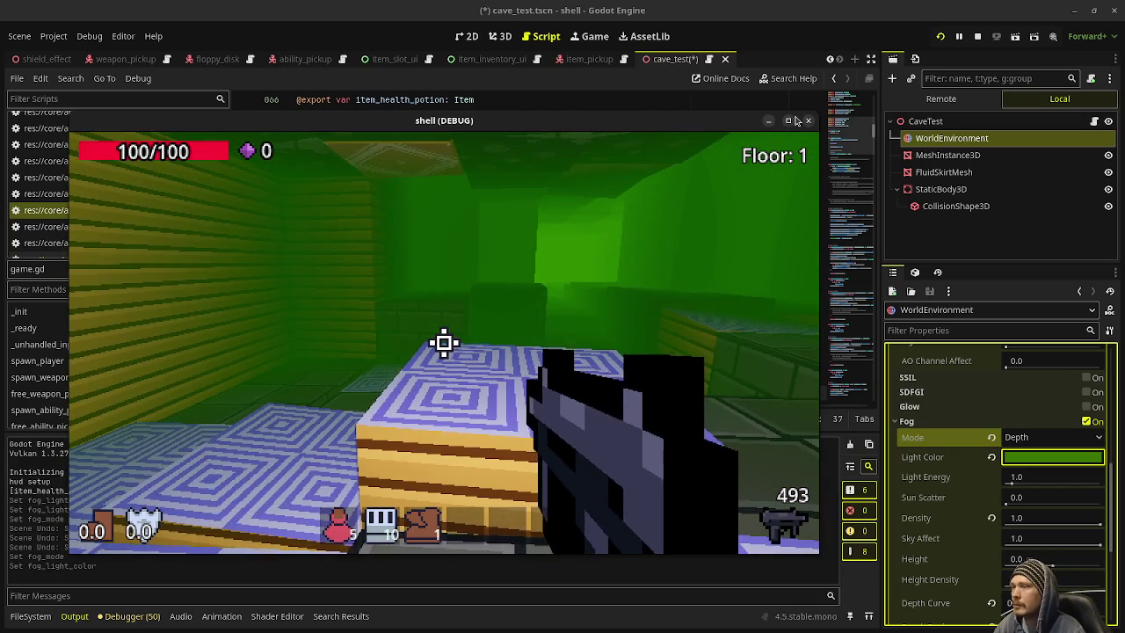
{"action": "key", "text": "super+Up"}
Step: Maximize the game window and walk the green-fogged corridors past the brick pillar and striped platform
{"action": "left_click", "coordinate": [563, 327]}
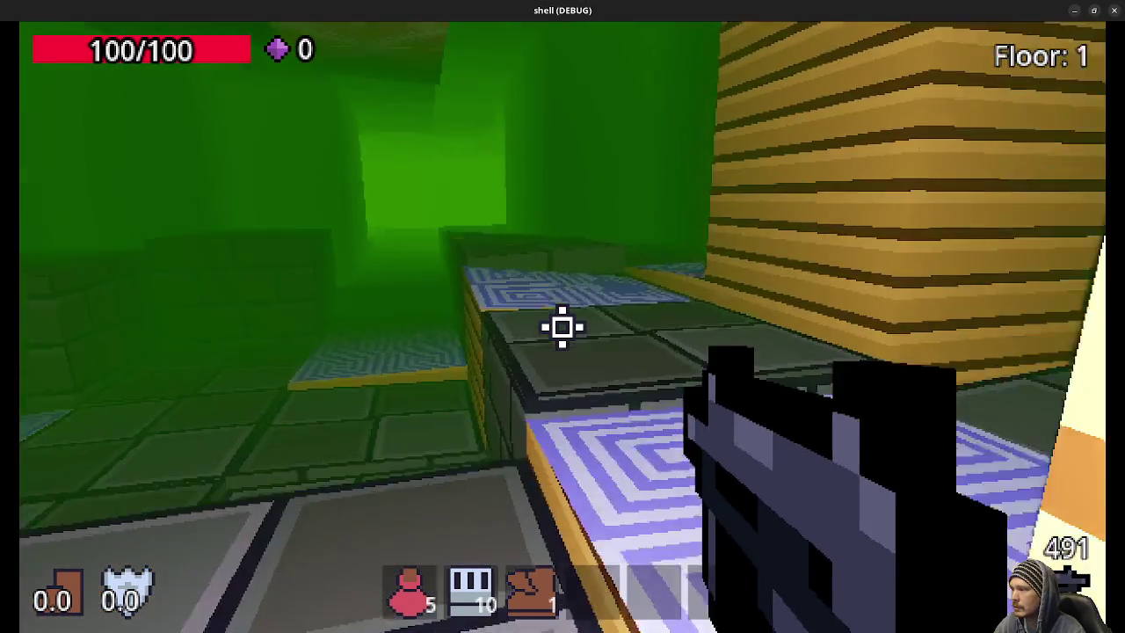
{"action": "key", "text": "w"}
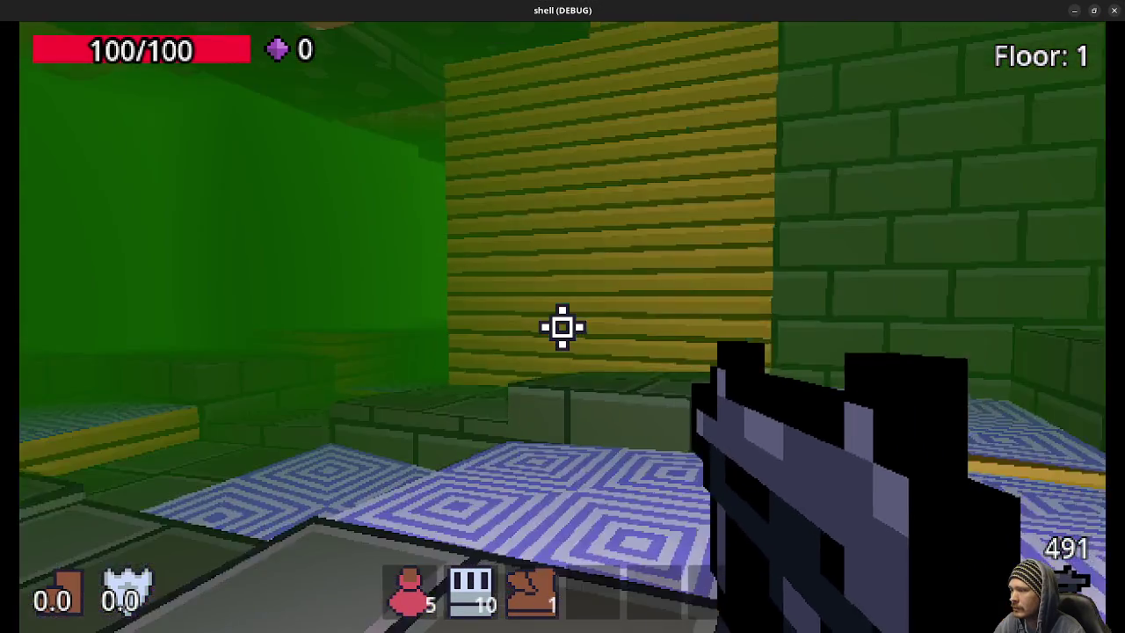
{"action": "key", "text": "w"}
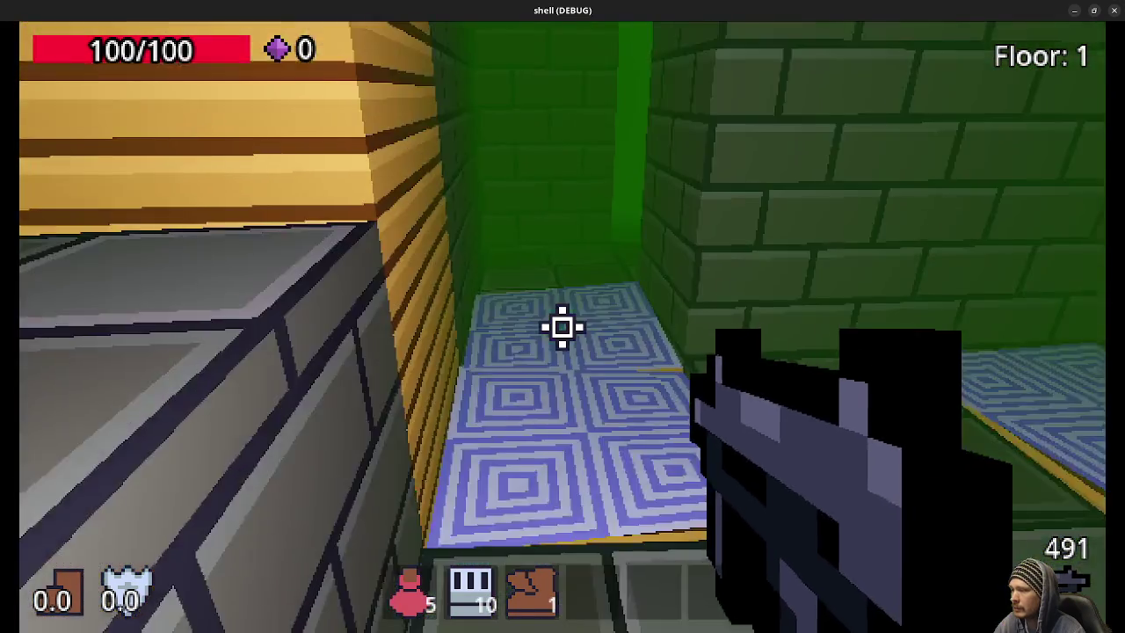
{"action": "key", "text": "w"}
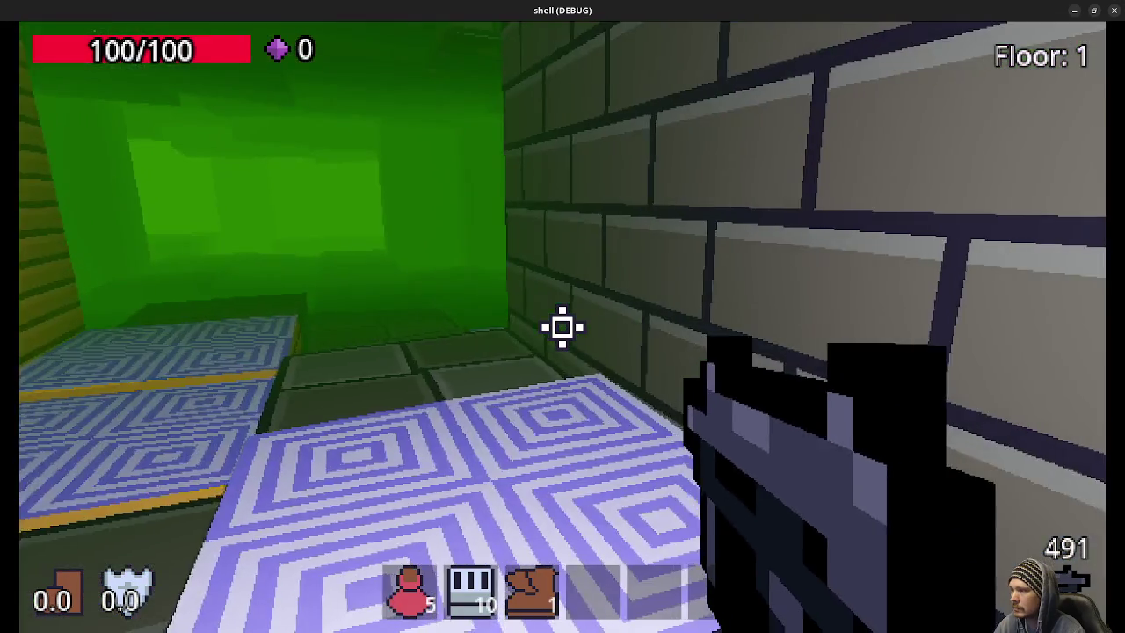
{"action": "key", "text": "w"}
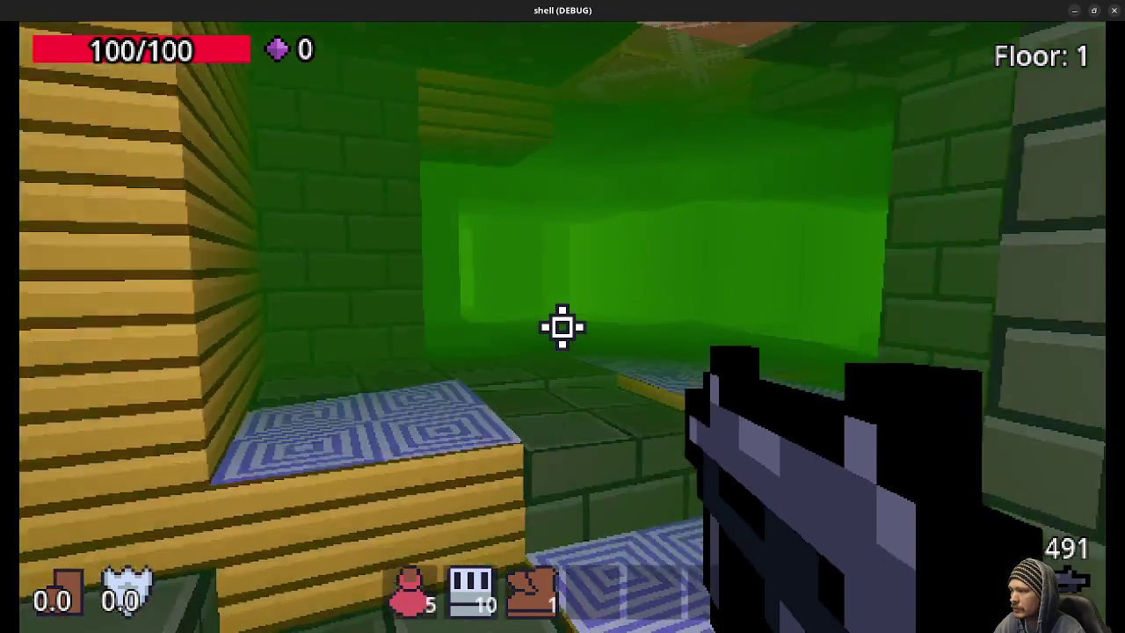
{"action": "key", "text": "w"}
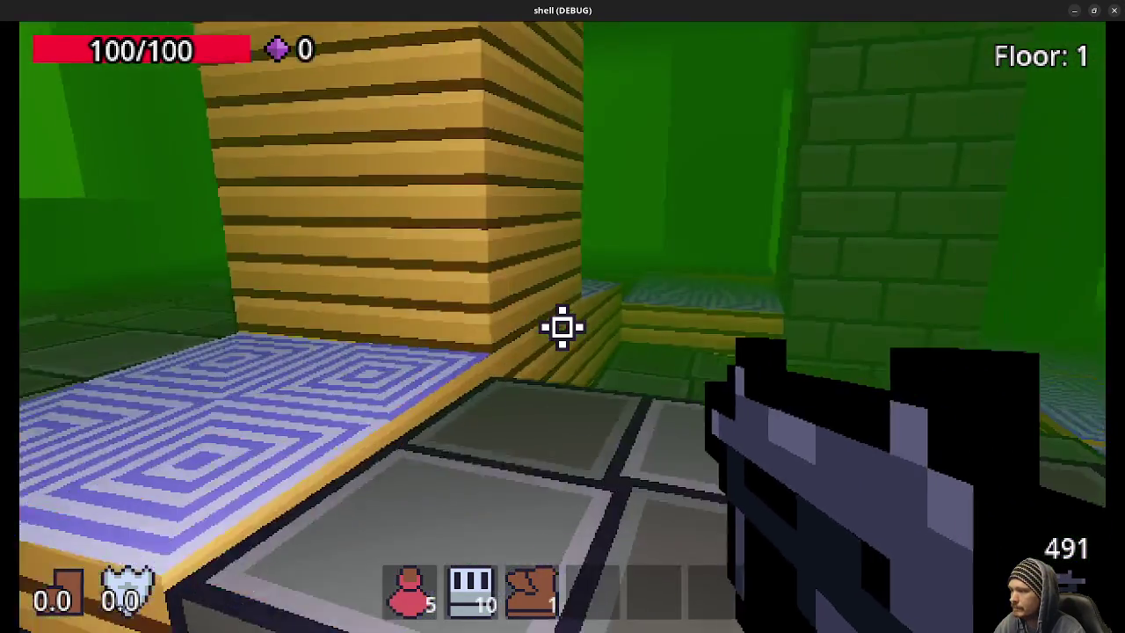